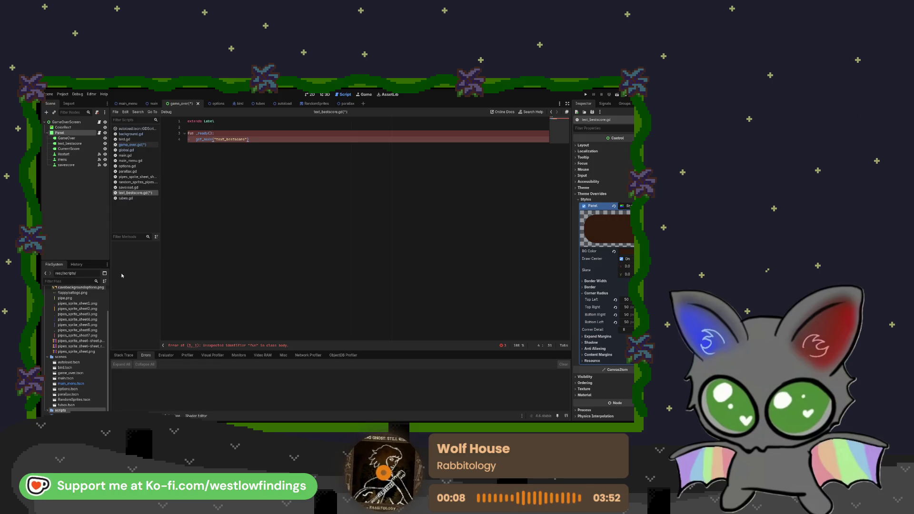
- Append .set_text(str(game.bestscore)) to the get_node line in text_bestscore.gd
text(.te)
key(BackSpace)
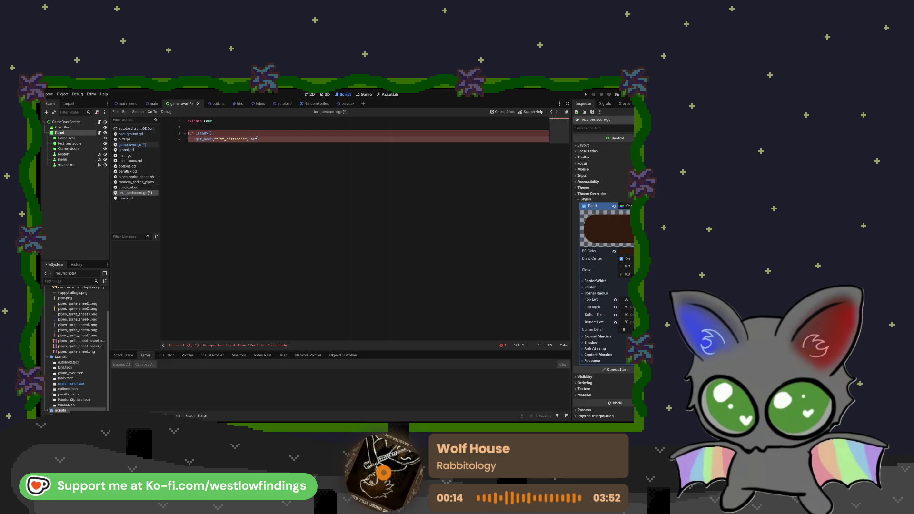
text(_text)
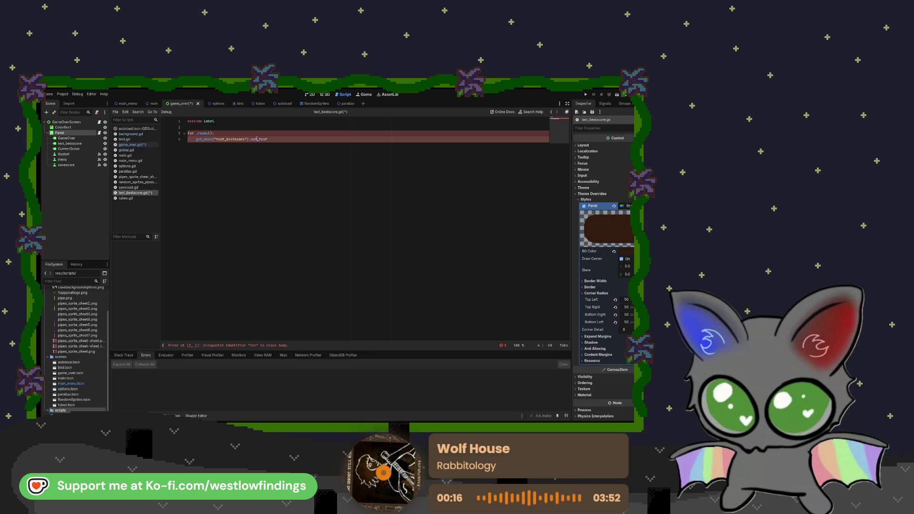
text(()
text(str(game.)
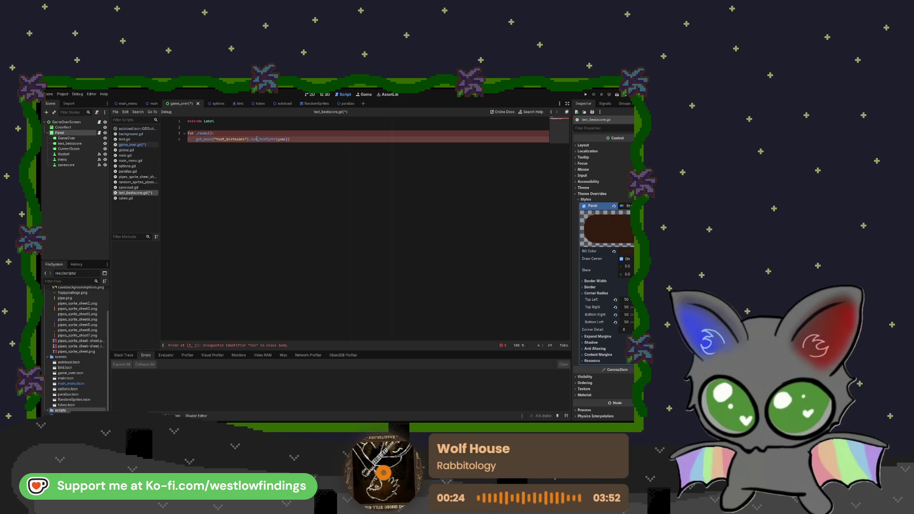
text(bestscore)
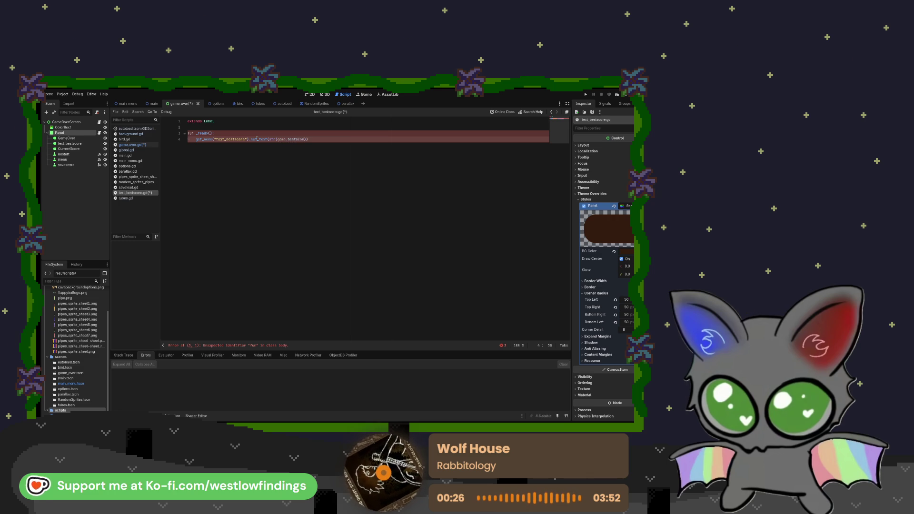
text())
key(Up)
- Correct the misspelled 'fun' keyword to 'func'
key(Left)
key(Left)
key(Left)
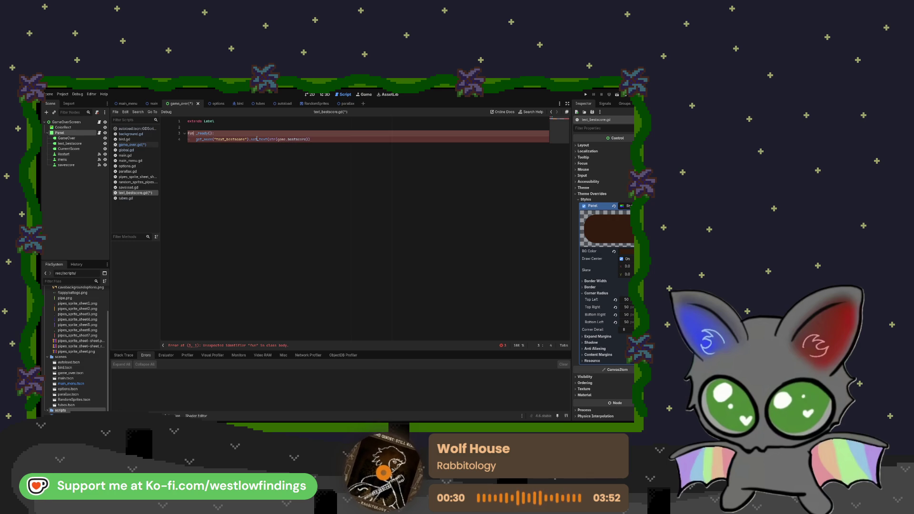
text(c)
key(Down)
key(Right)
key(Right)
key(Right)
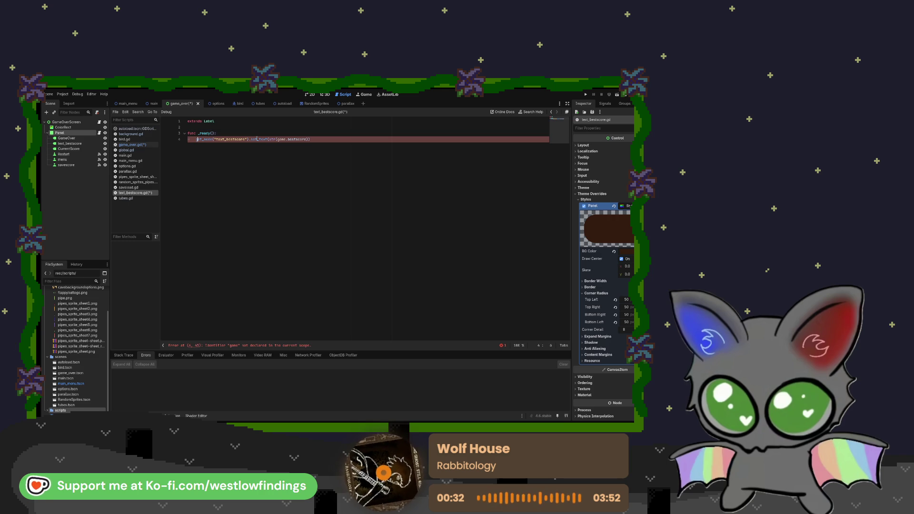
key(Right)
key(Right)
key(Right)
key(End)
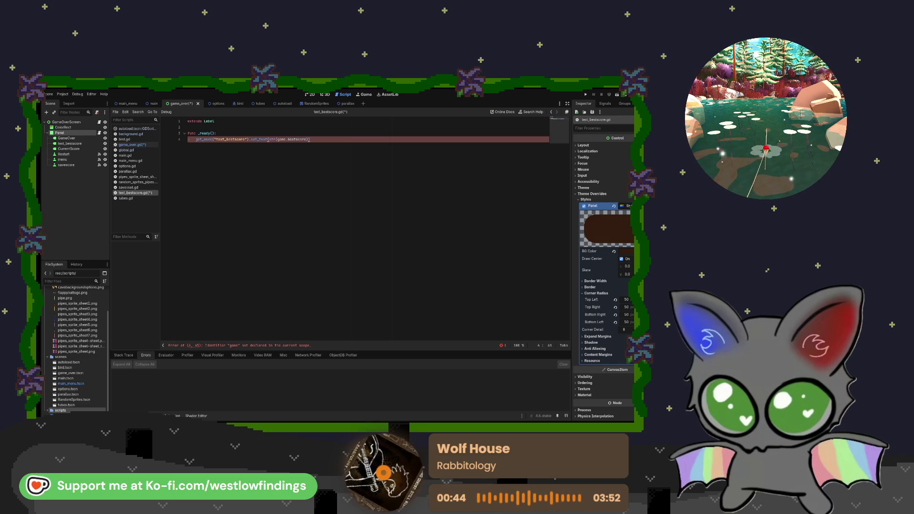
drag(310, 140, 185, 135)
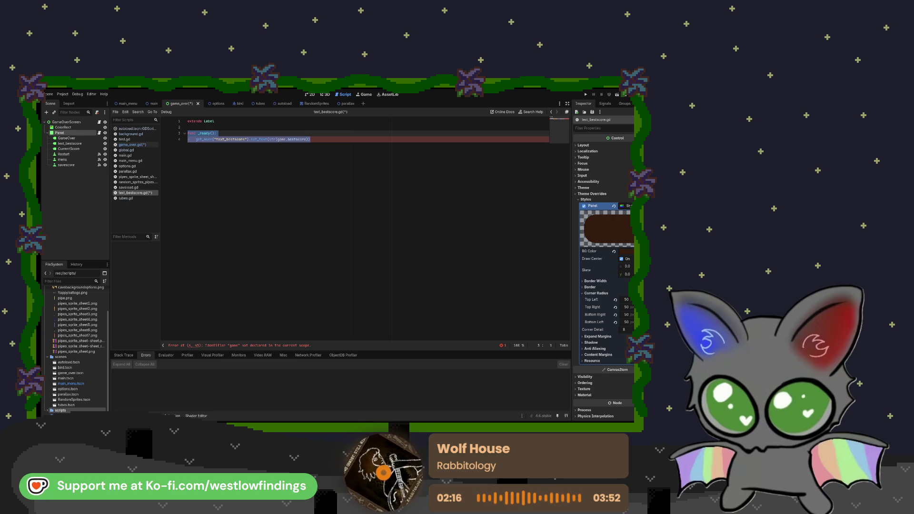
click(308, 139)
click(304, 139)
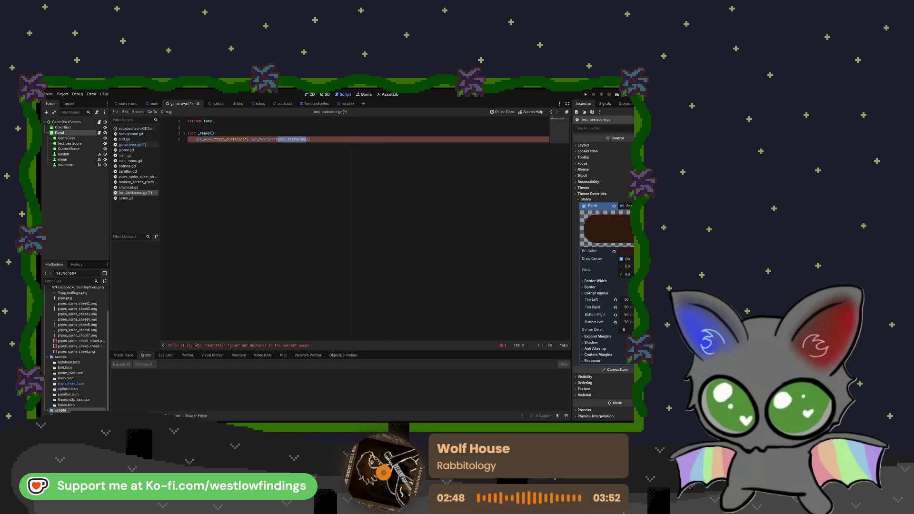
key(Escape)
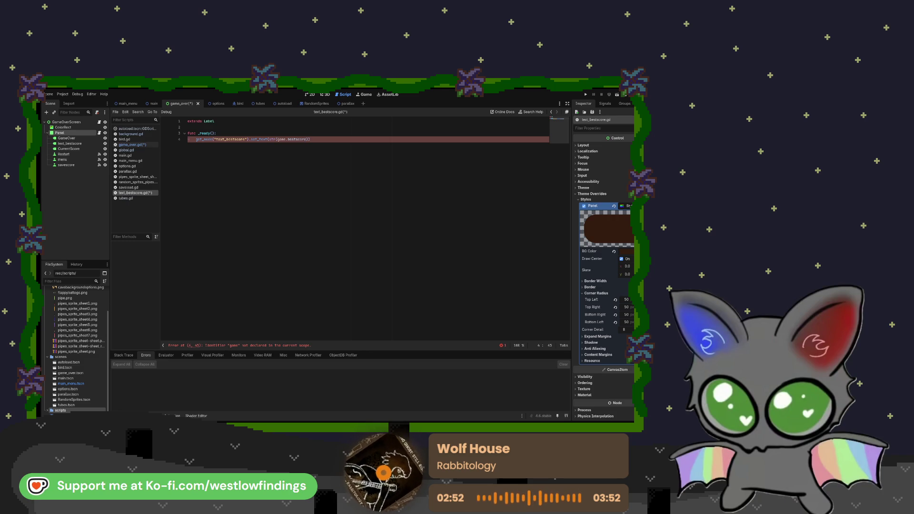
drag(205, 345, 317, 347)
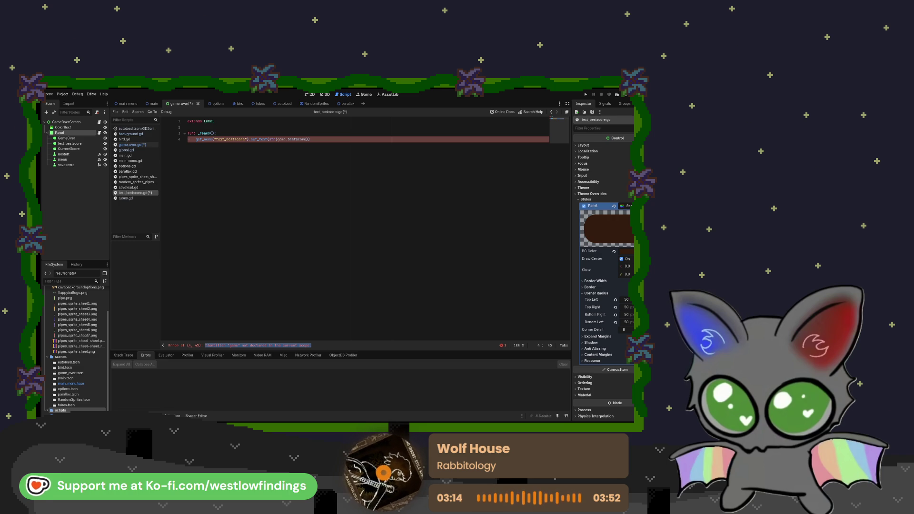
click(203, 126)
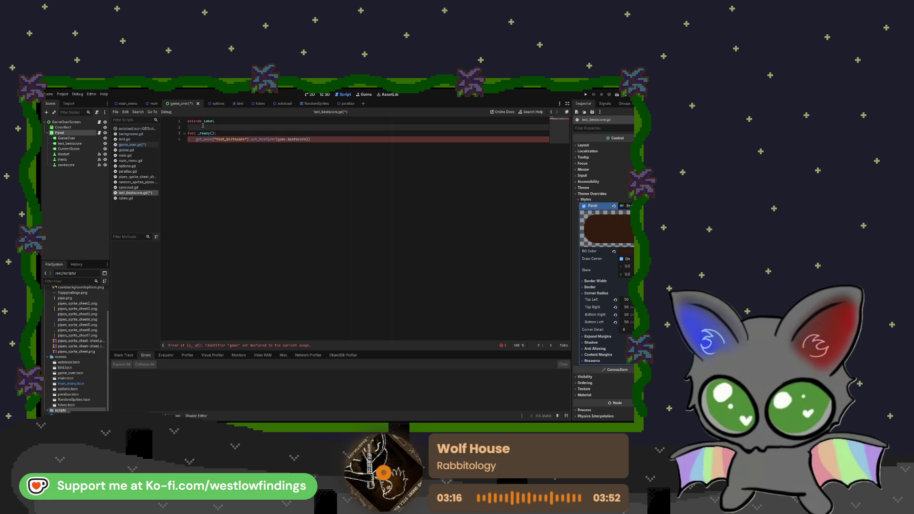
- Add 'var game = null' below extends Label in text_bestscore.gd and tidy the blank lines
key(Return)
key(Up)
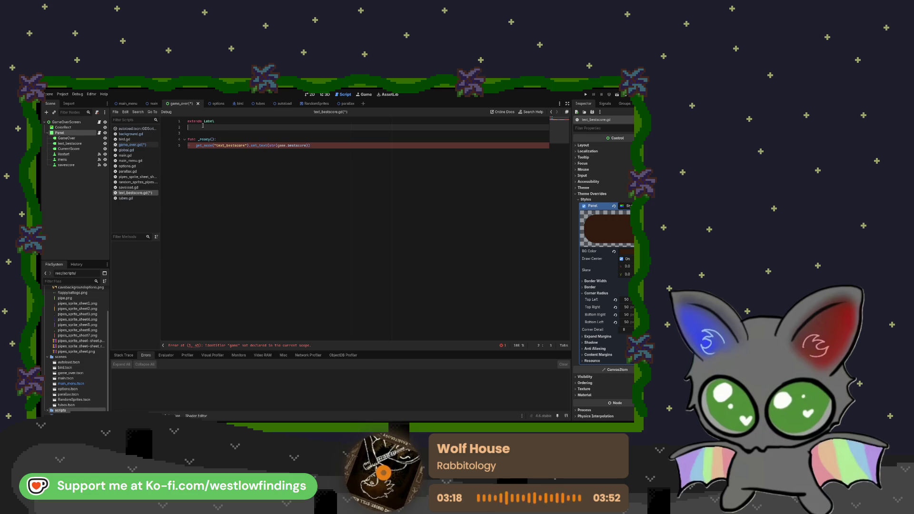
key(Return)
text(var game)
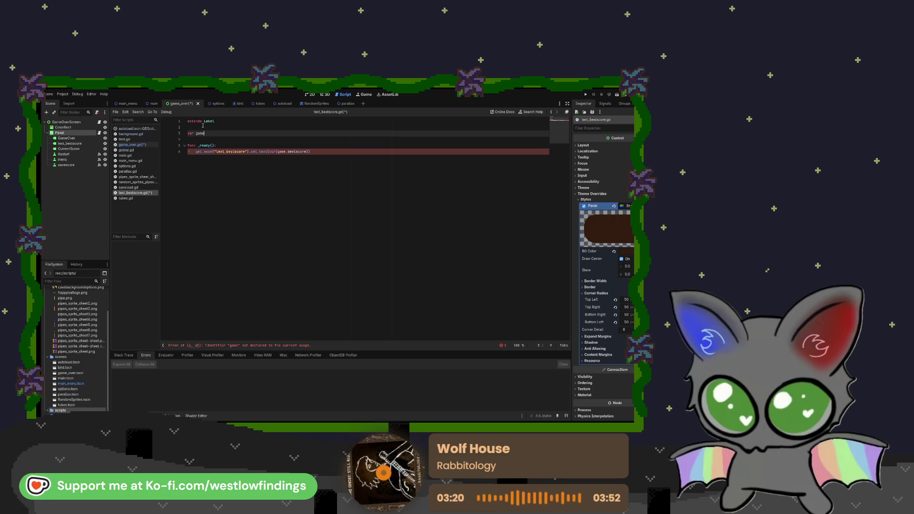
text( = nul)
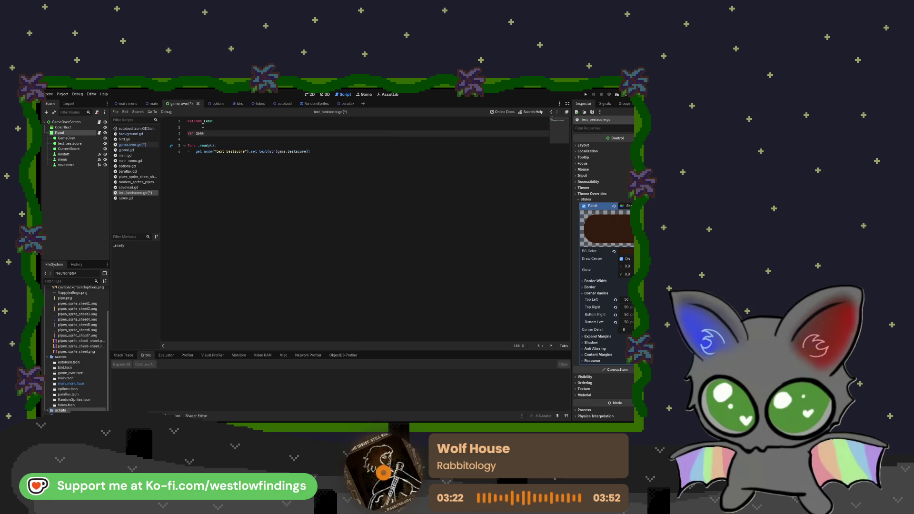
text(l)
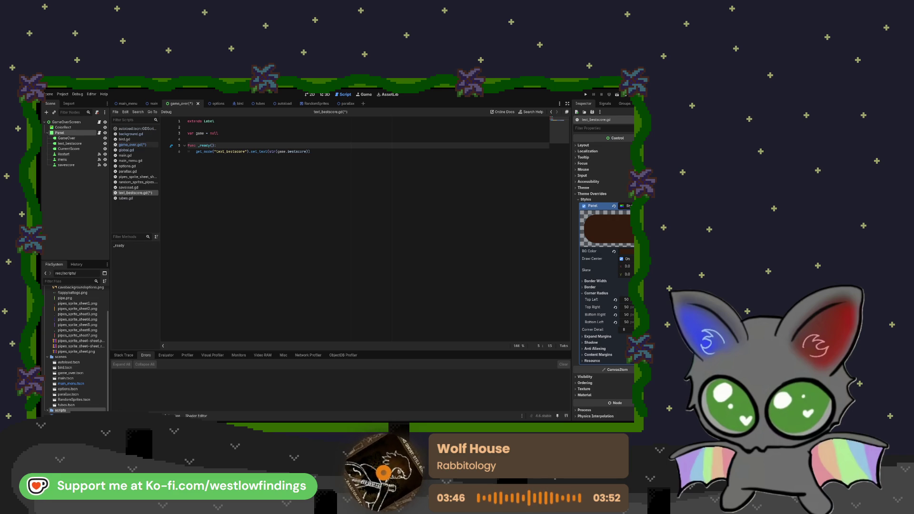
click(220, 139)
click(314, 150)
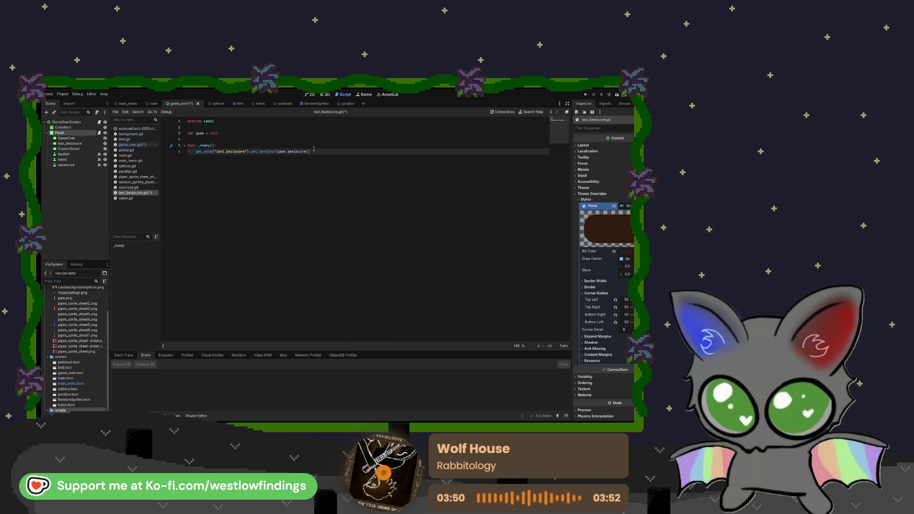
key(Return)
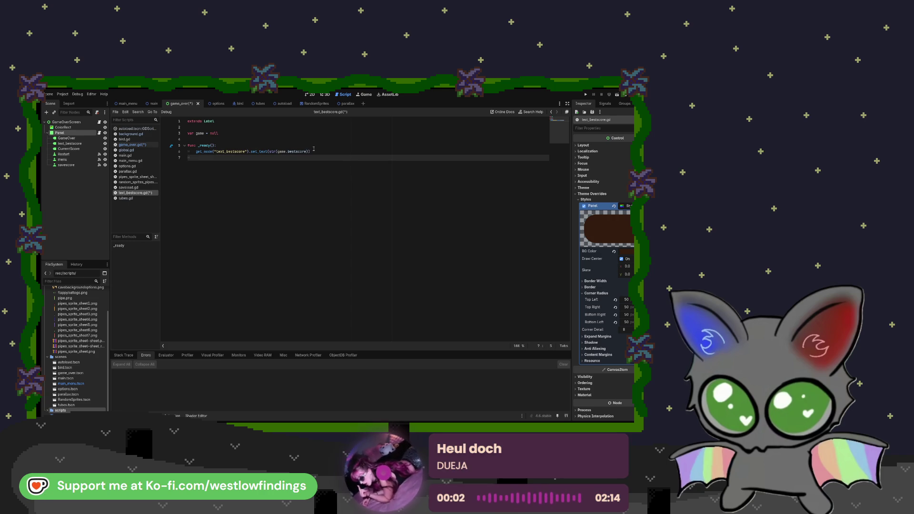
key(BackSpace)
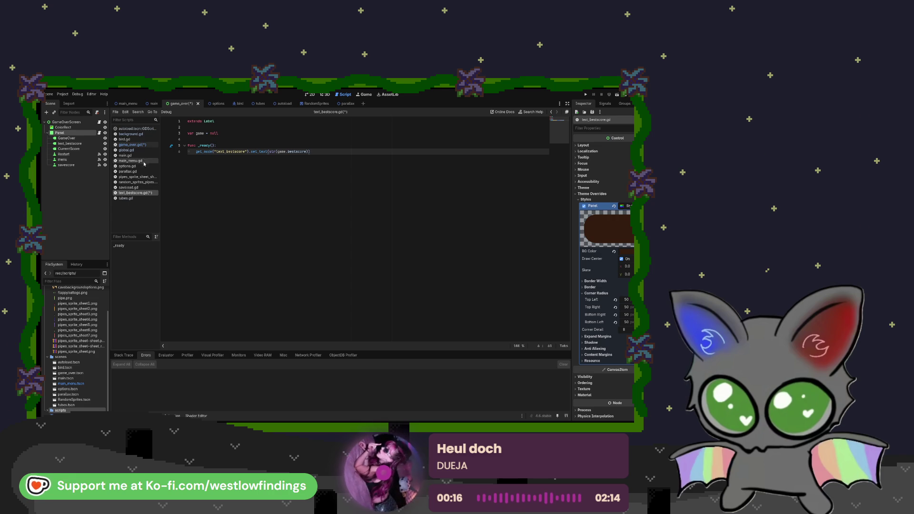
- Look over game_over.gd and main.gd, then bring up tubes.gd at its empty line 9
click(143, 145)
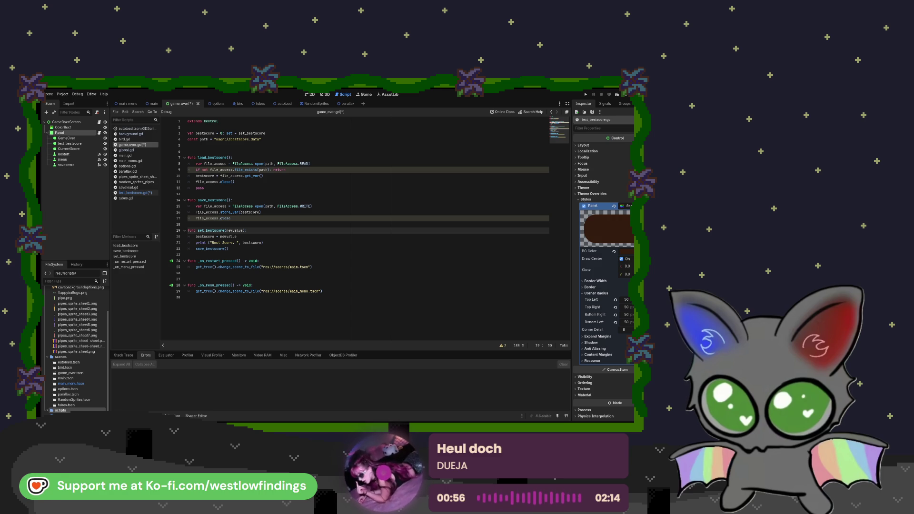
click(126, 155)
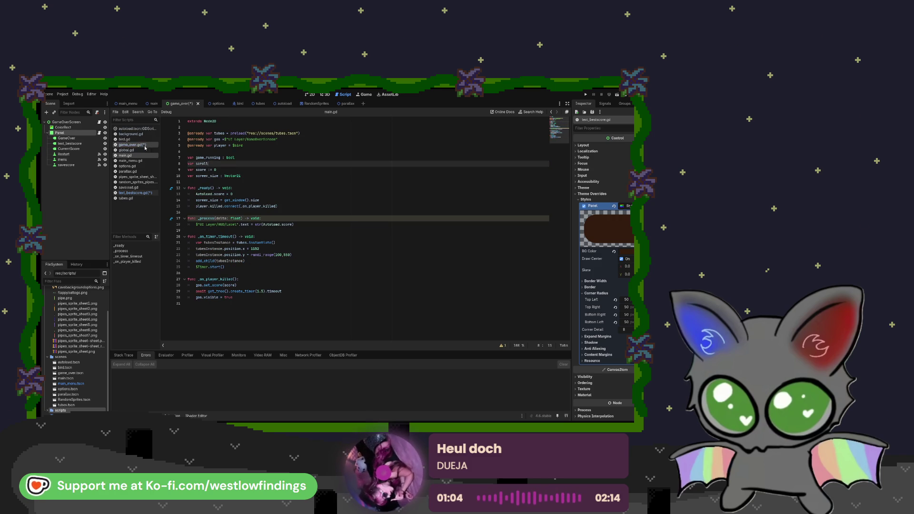
click(126, 198)
click(255, 170)
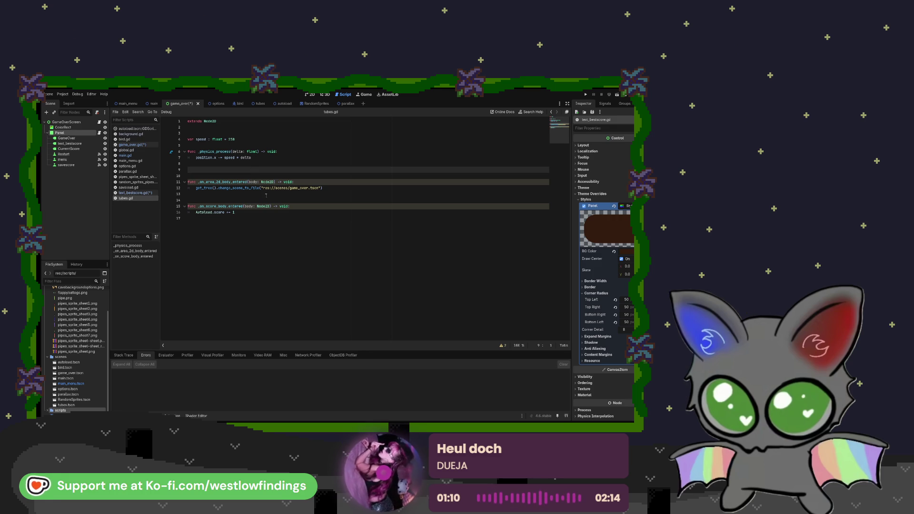
- Add 'if score > game.bestscore:' below line 16 in tubes.gd
click(242, 212)
key(Return)
key(Return)
text(if score)
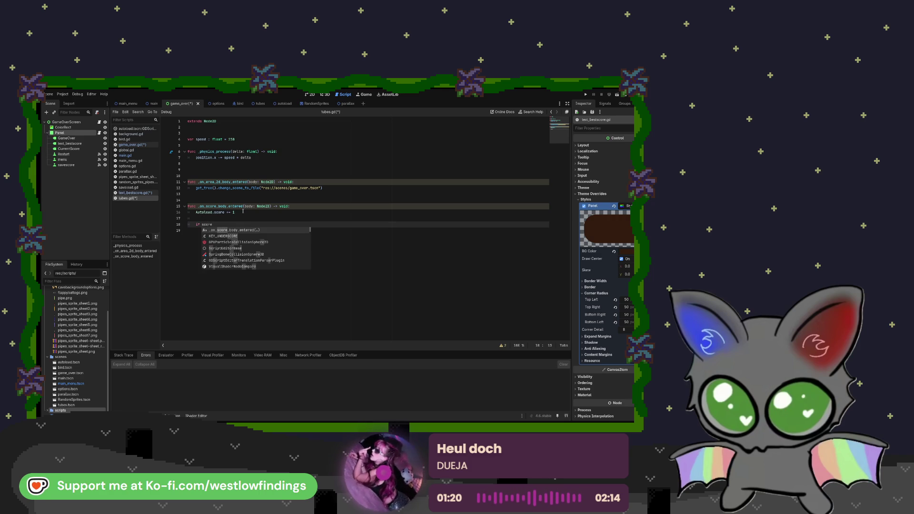
text( > )
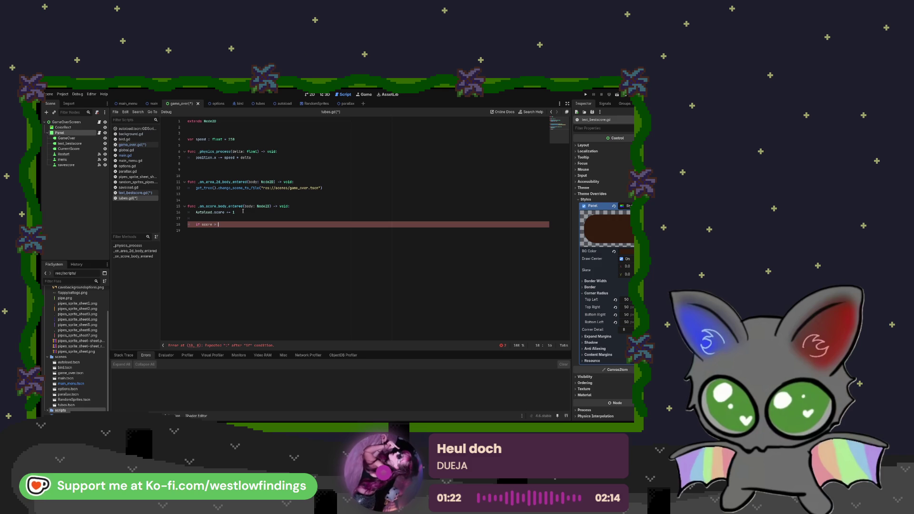
text(game.bes)
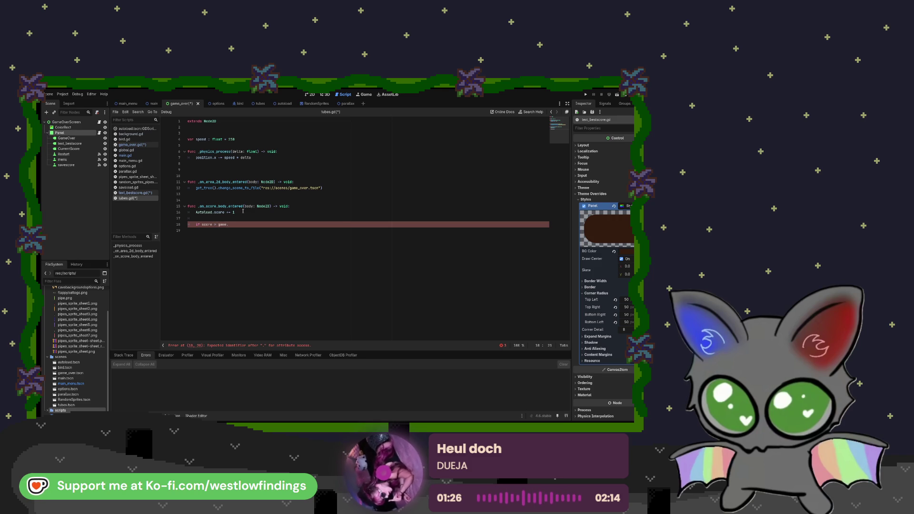
text(tscore)
key(Return)
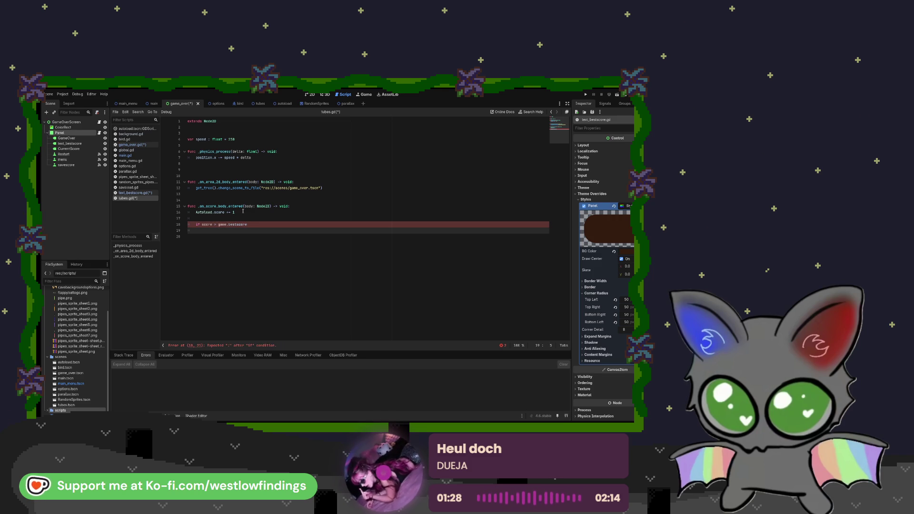
key(BackSpace)
text(:)
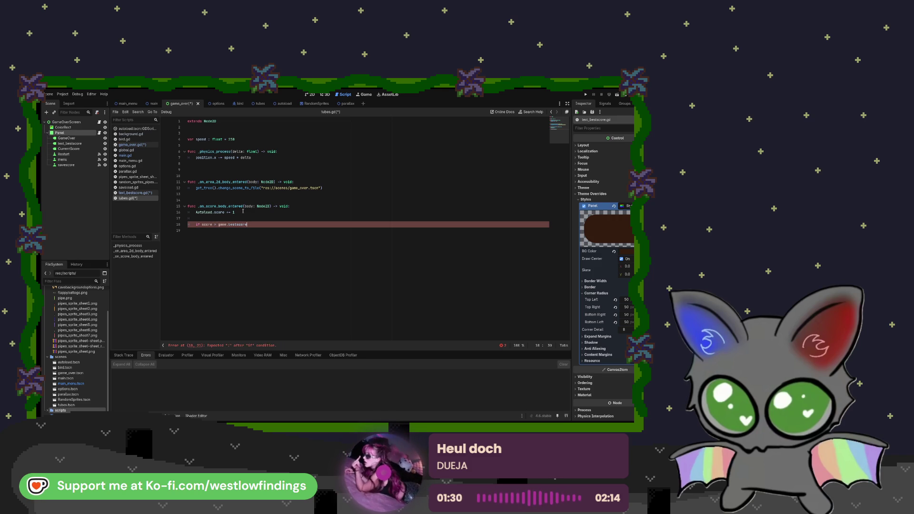
- Add the indented line 'game.bestscore = score' inside the if block
key(Return)
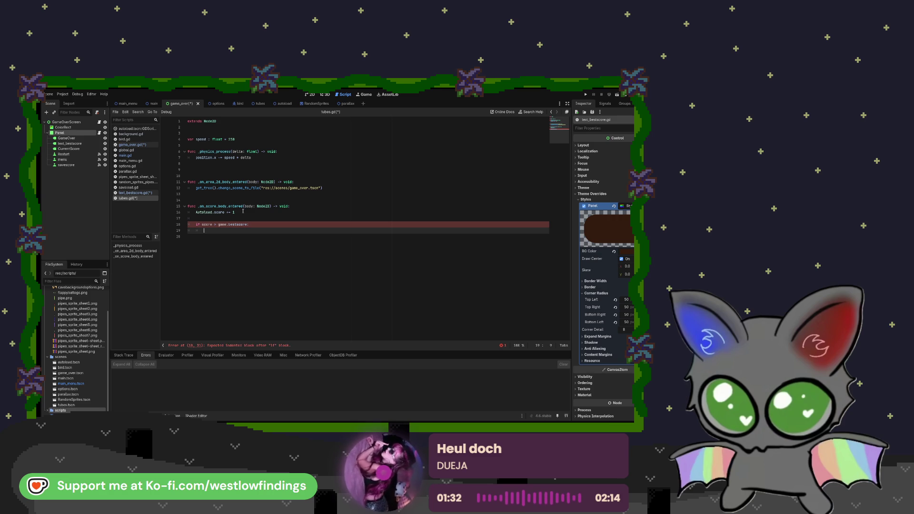
text(game.bestscore)
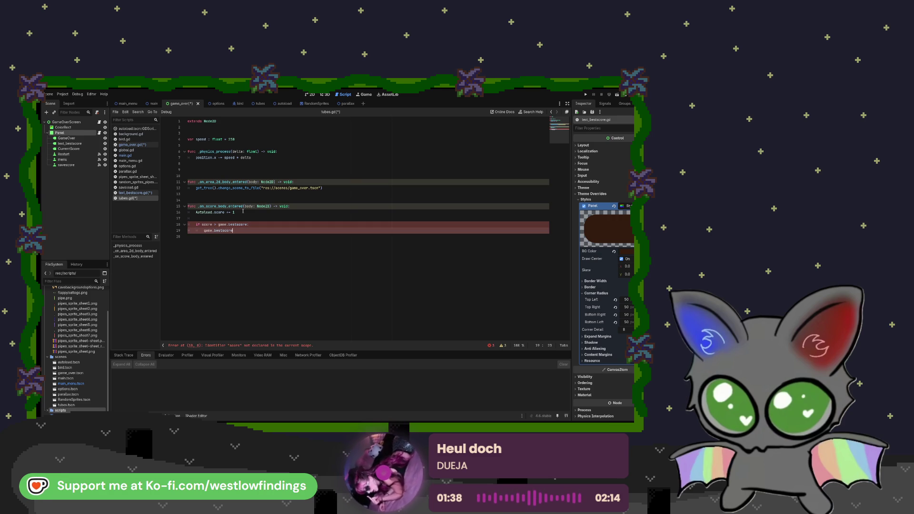
text( = sco)
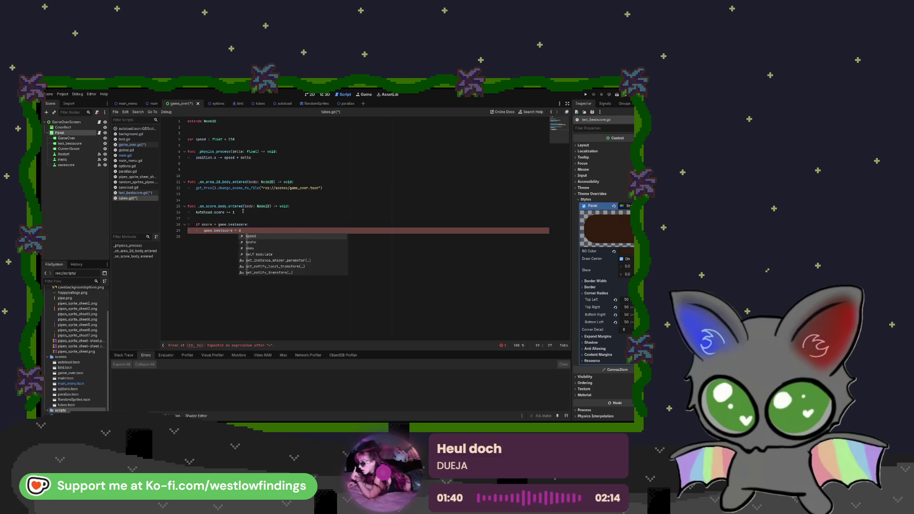
key(BackSpace)
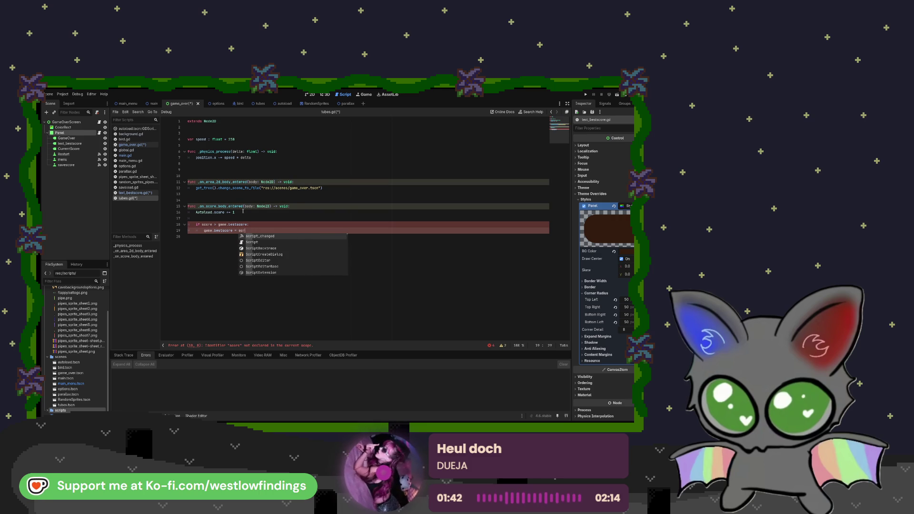
text(ore)
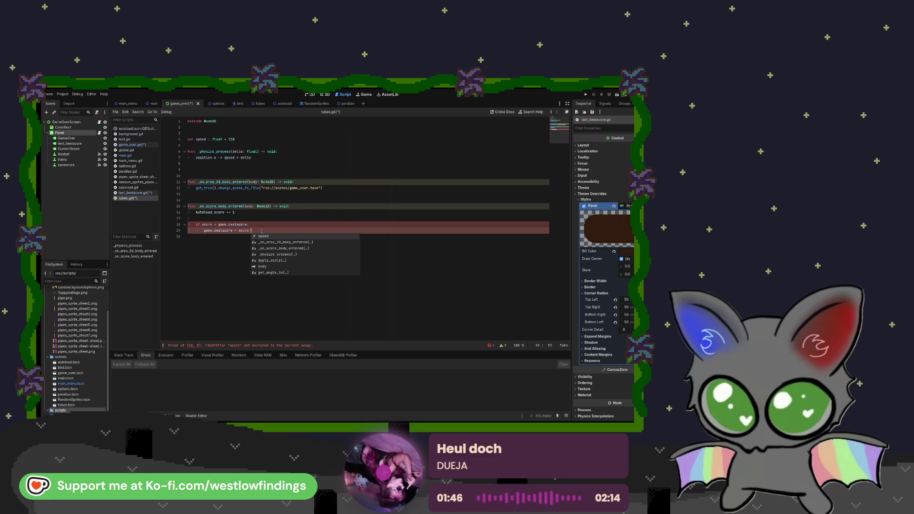
key(BackSpace)
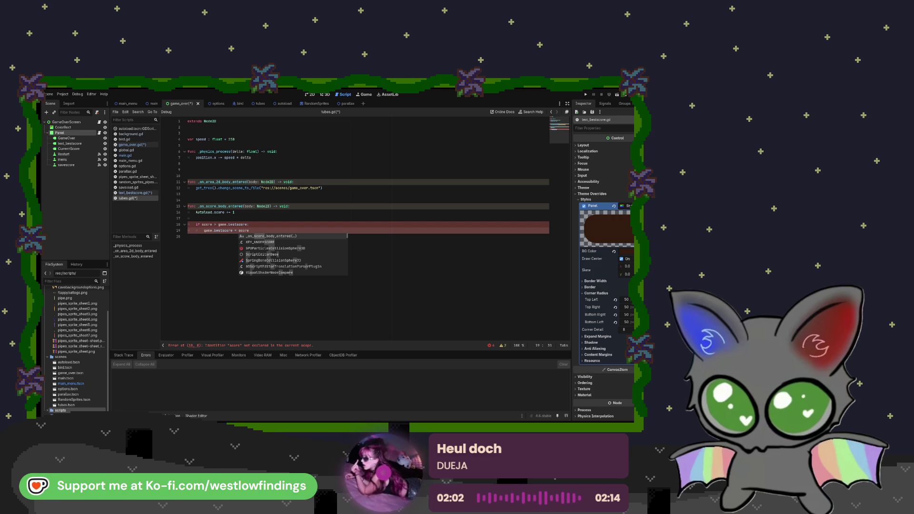
click(260, 231)
drag(260, 230, 188, 224)
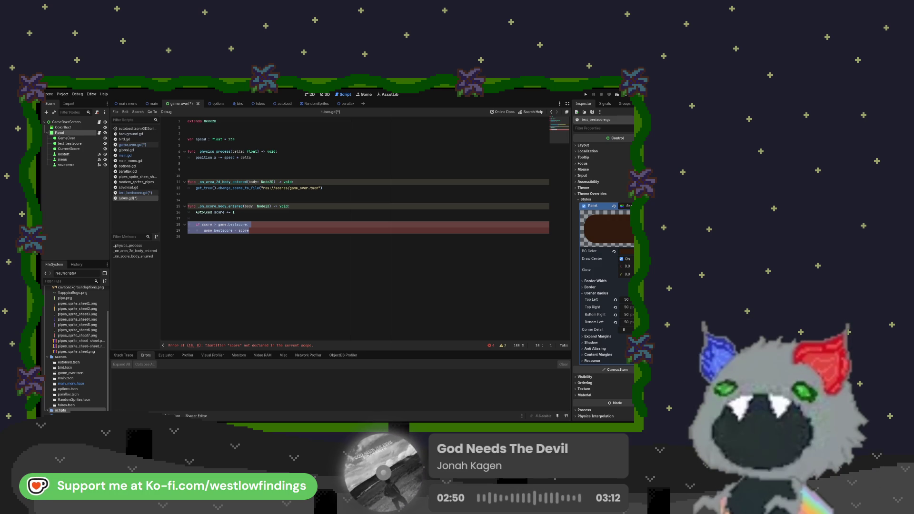
- Deselect the best-score lines in tubes.gd
click(260, 231)
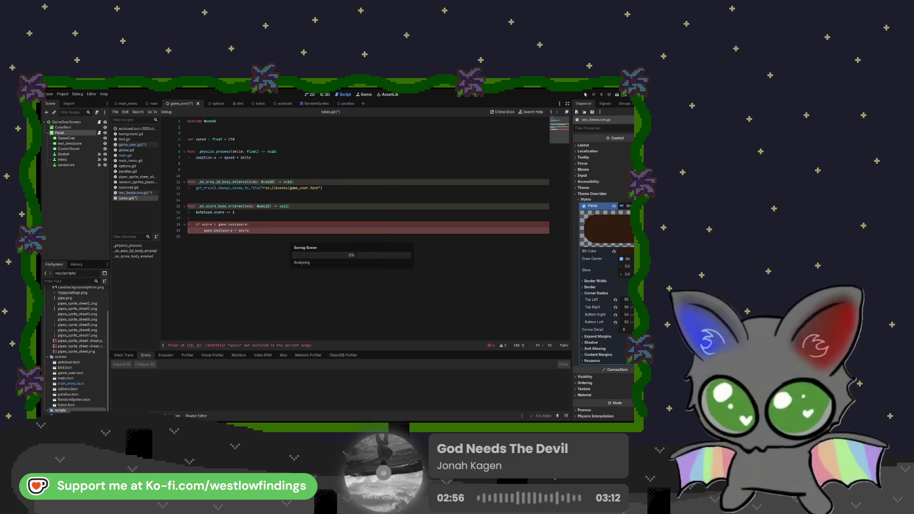
- Delete the best-score check lines 18–19 from tubes.gd, save, and rerun the game
key(F5)
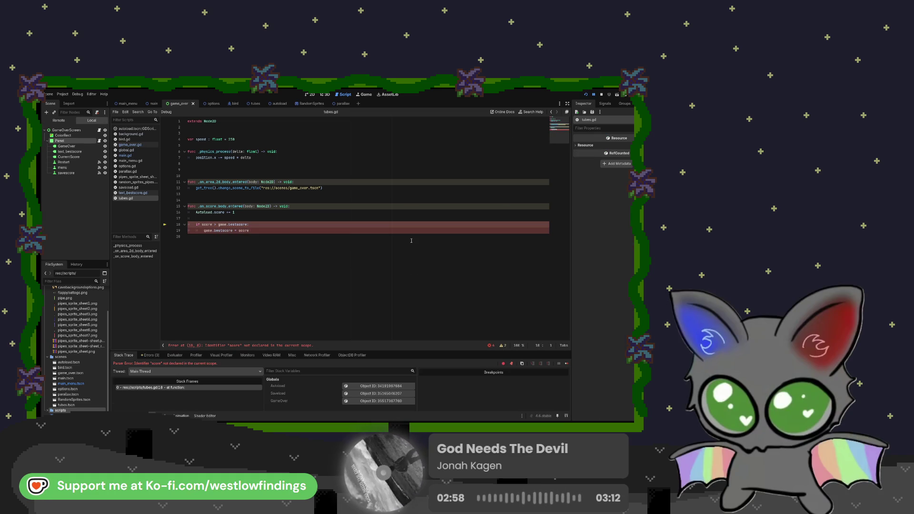
drag(252, 232, 195, 224)
key(BackSpace)
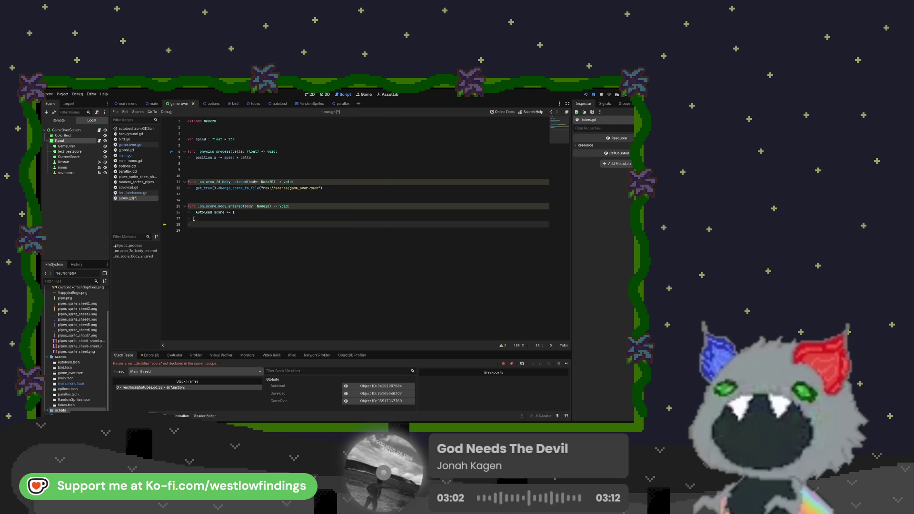
key(ctrl+z)
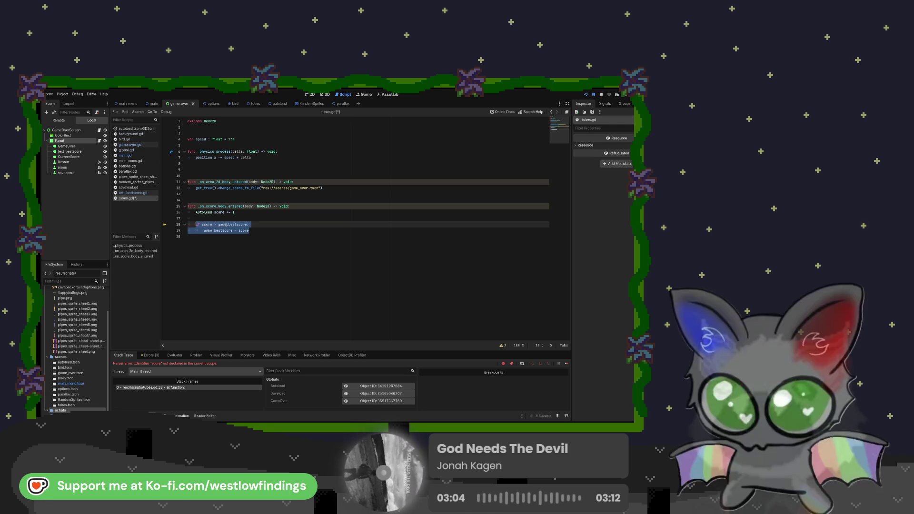
click(249, 230)
key(shift+Up)
key(shift+Home)
key(ctrl+s)
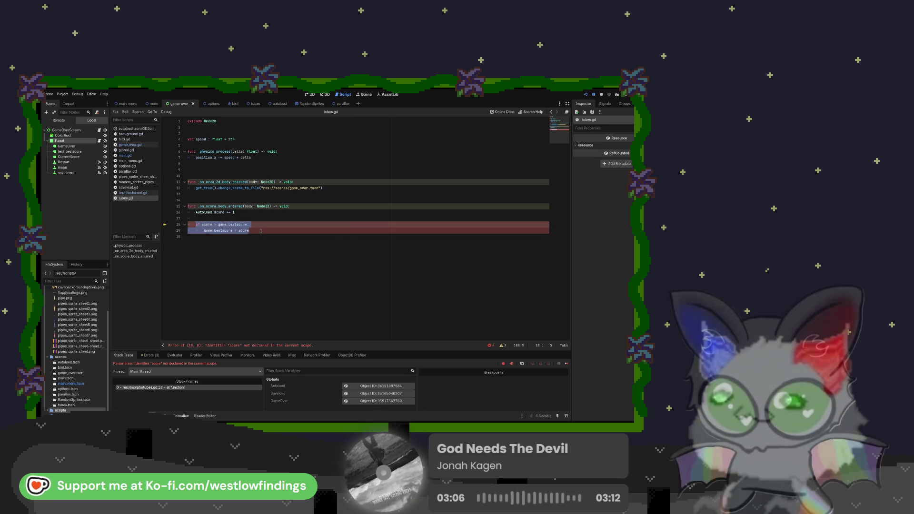
key(BackSpace)
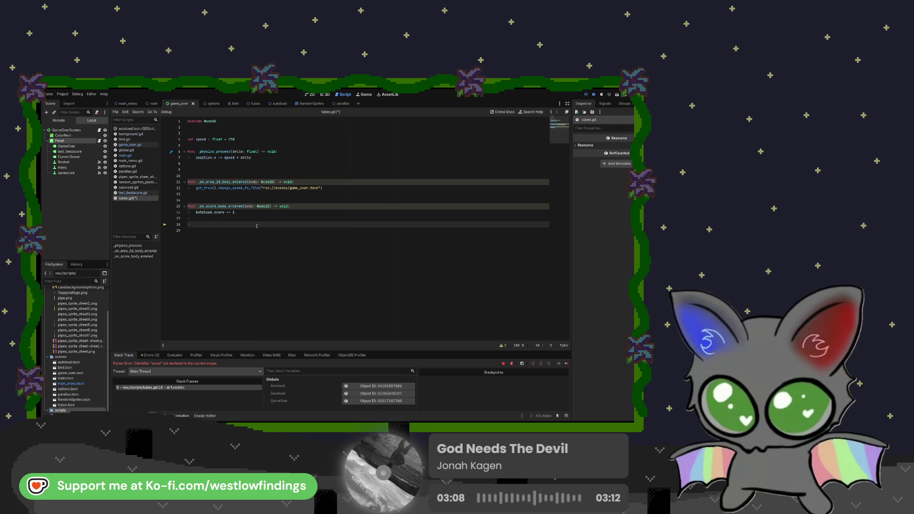
click(586, 94)
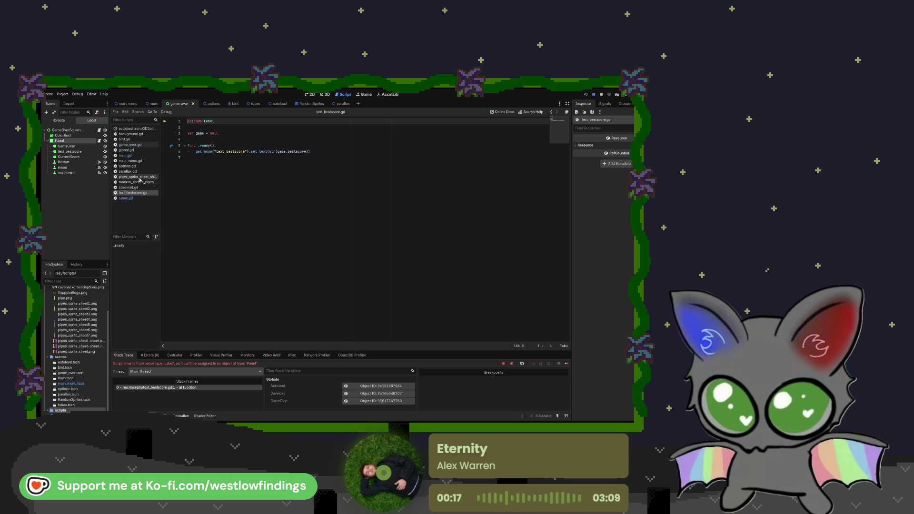
- Detach the script from the Panel node, select the text_bestscore label, and run the game
click(96, 112)
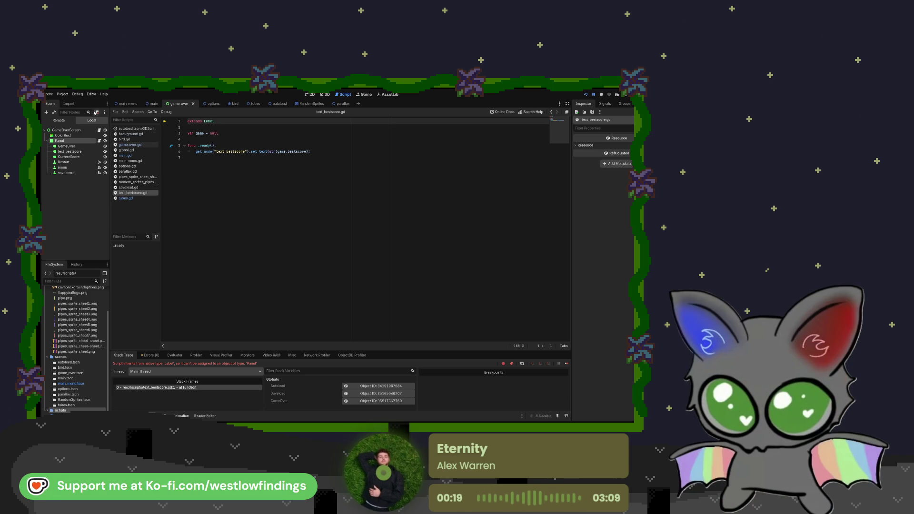
click(95, 152)
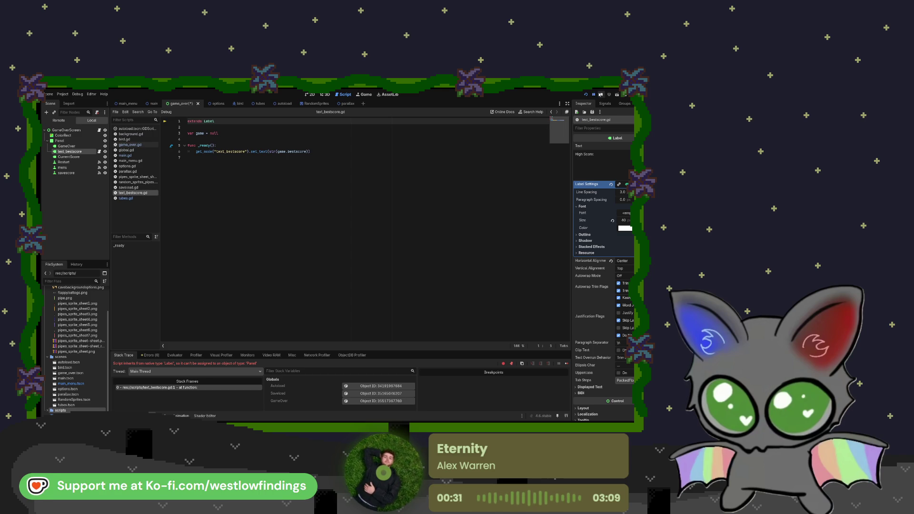
click(586, 94)
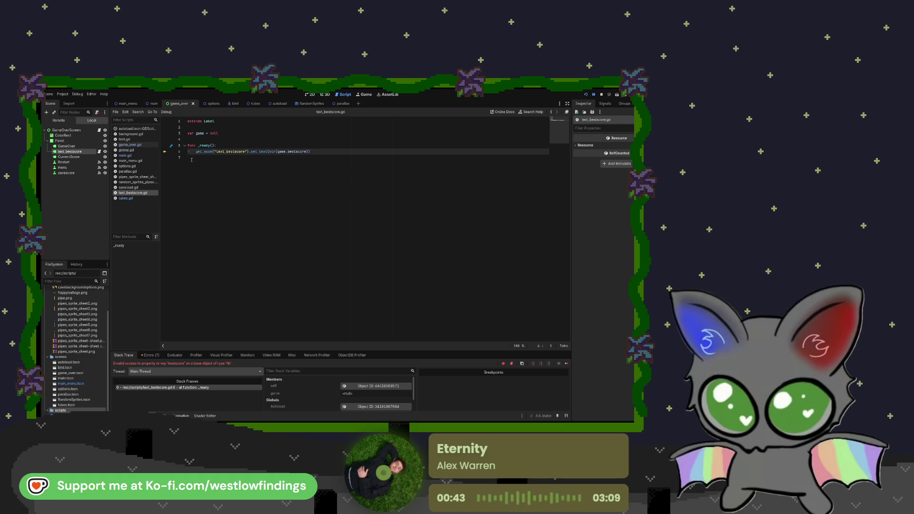
- Tidy line 7 of text_bestscore.gd, then detach its script and delete the text_bestscore node
click(193, 159)
key(BackSpace)
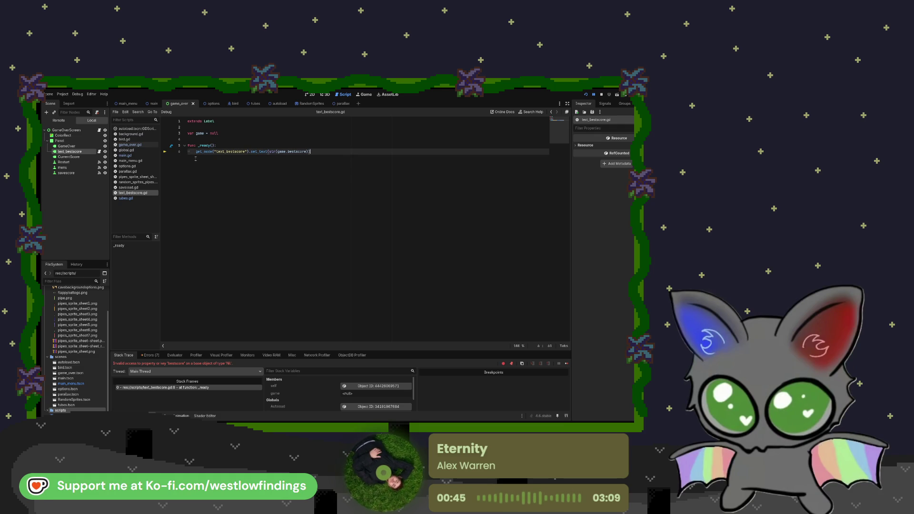
key(ctrl+z)
key(ctrl+z)
key(ctrl+z)
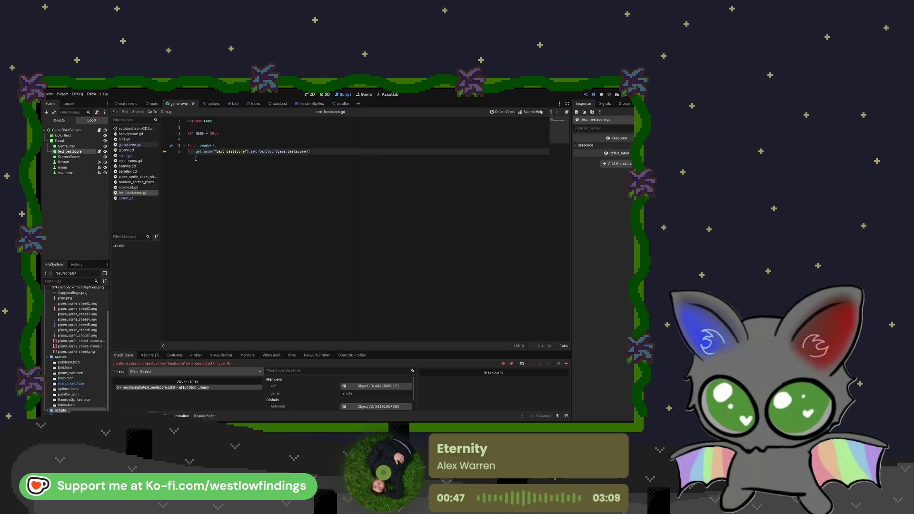
key(ctrl+shift+z)
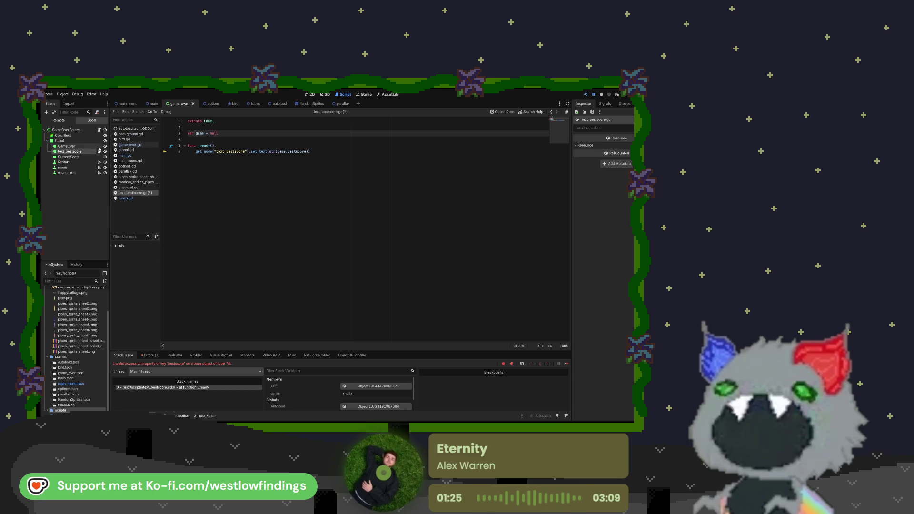
key(ctrl+z)
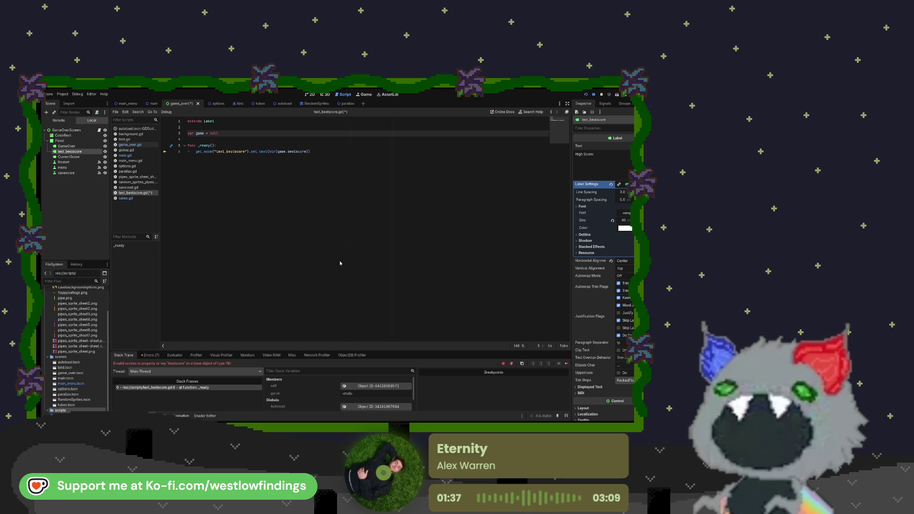
key(Delete)
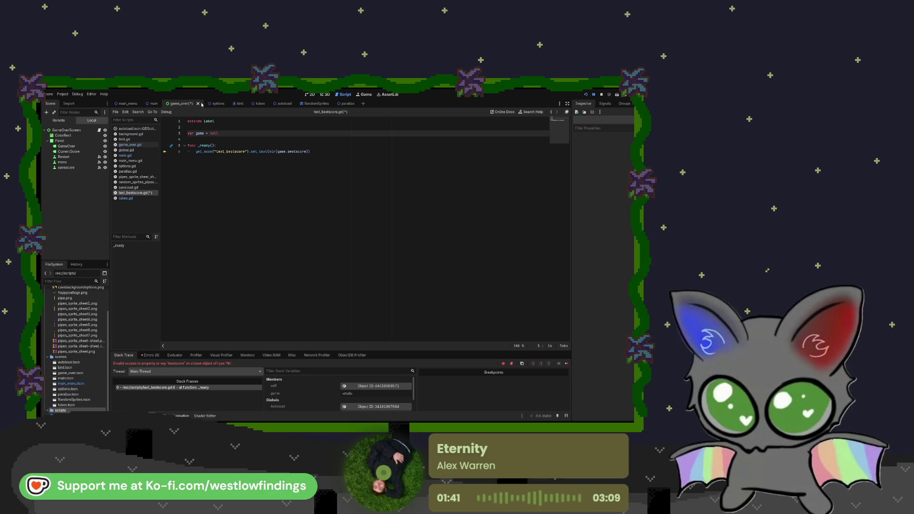
- Delete the best-score load, save and set functions (lines 7–22) from game_over.gd
click(138, 144)
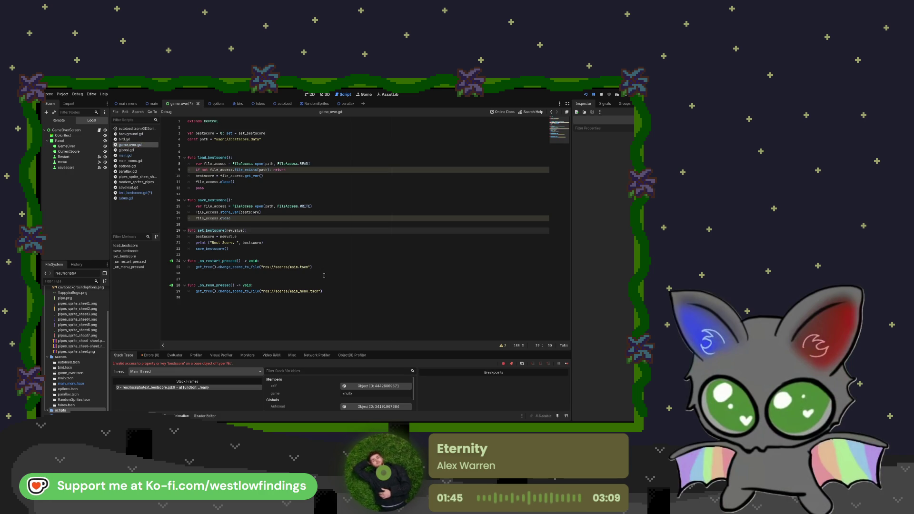
mouse_move(282, 247)
mouse_down()
mouse_move(238, 238)
mouse_move(221, 176)
mouse_up()
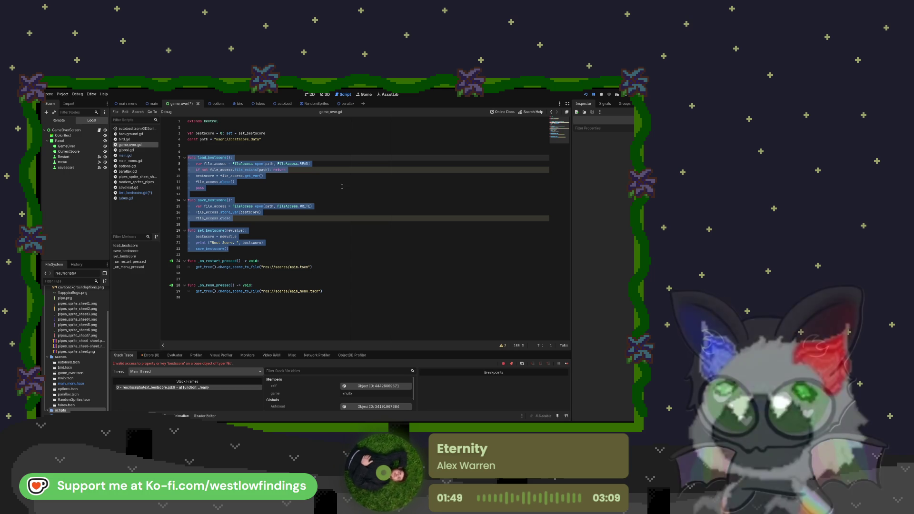
key(BackSpace)
key(BackSpace)
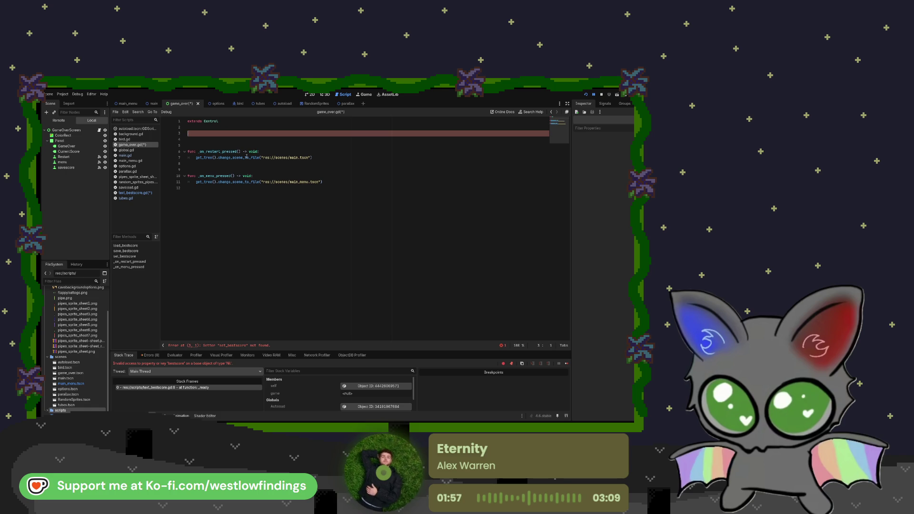
- Check text_bestscore.gd and tubes.gd, go back to game_over.gd, and run the project
click(129, 194)
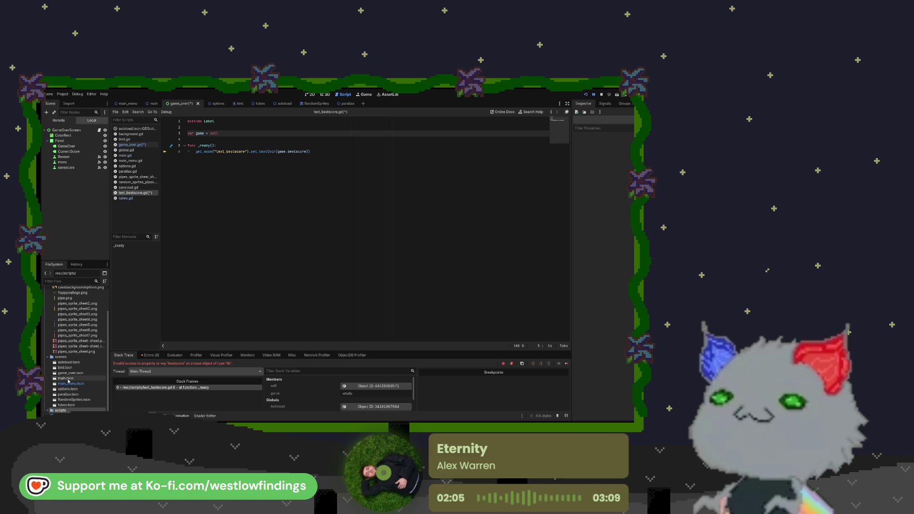
scroll(69, 391, down, 3)
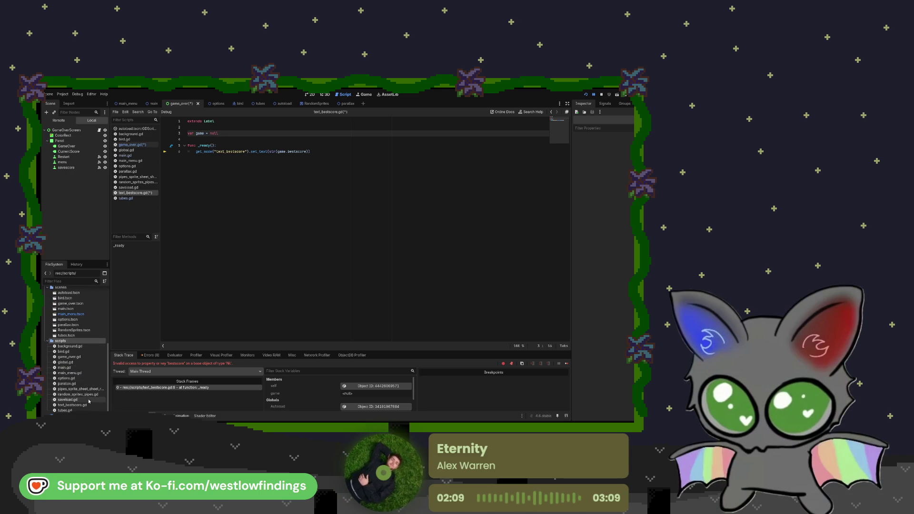
click(86, 405)
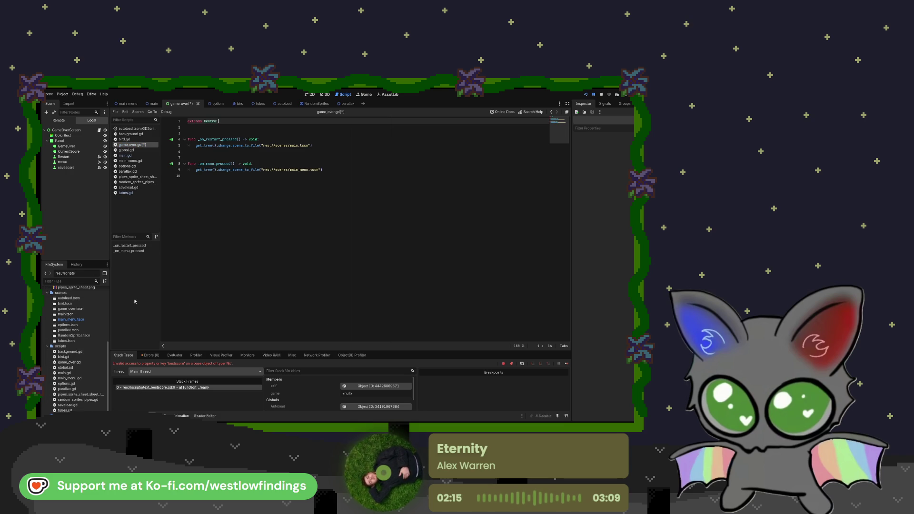
click(135, 193)
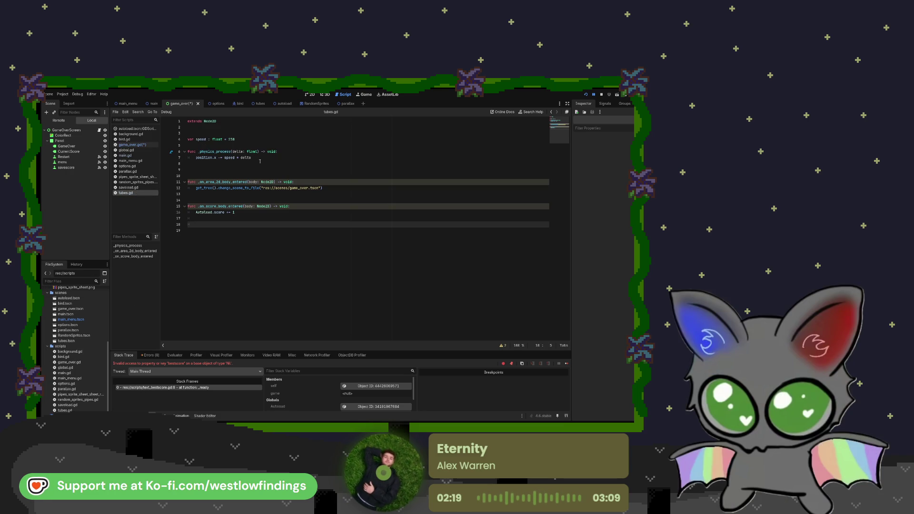
click(135, 144)
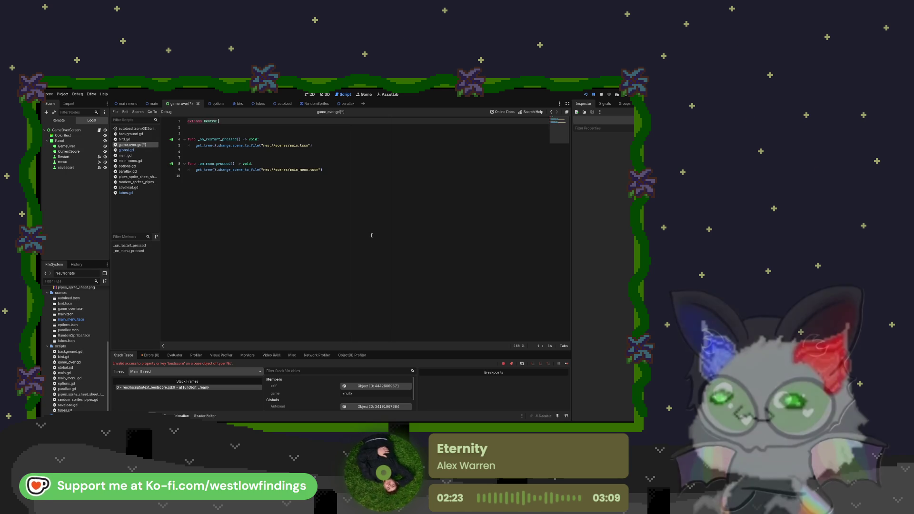
click(585, 95)
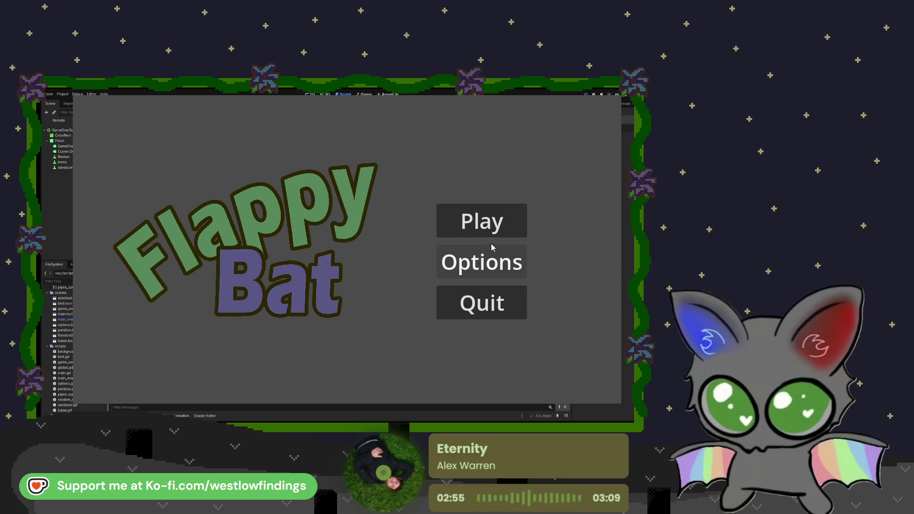
- Return from the game-over screen to the Flappy Bat main menu and press Play
click(509, 265)
click(335, 254)
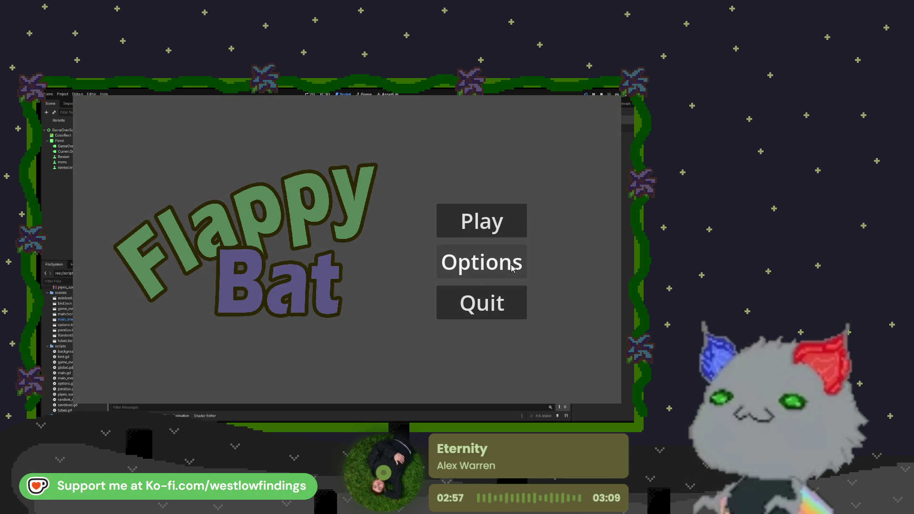
click(484, 225)
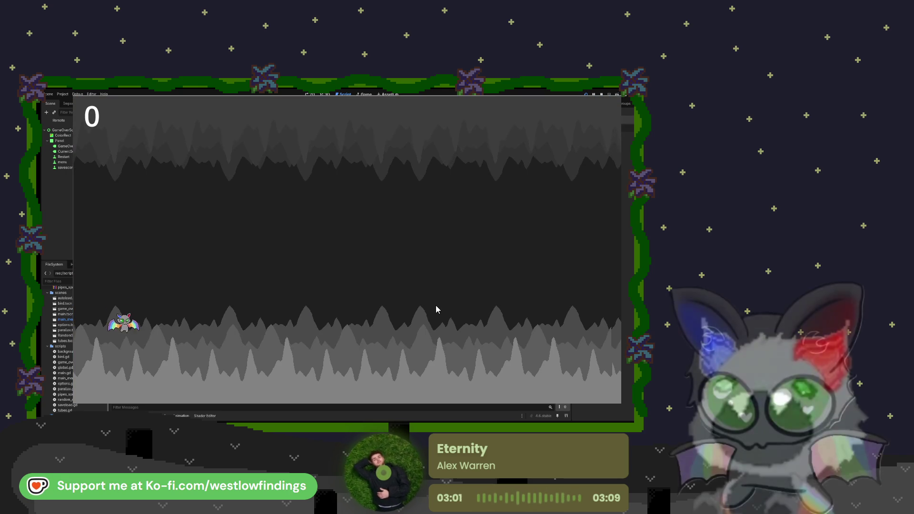
- Flap the bat through the can gaps until crashing at score 17, then restart at 0
click(432, 338)
click(430, 335)
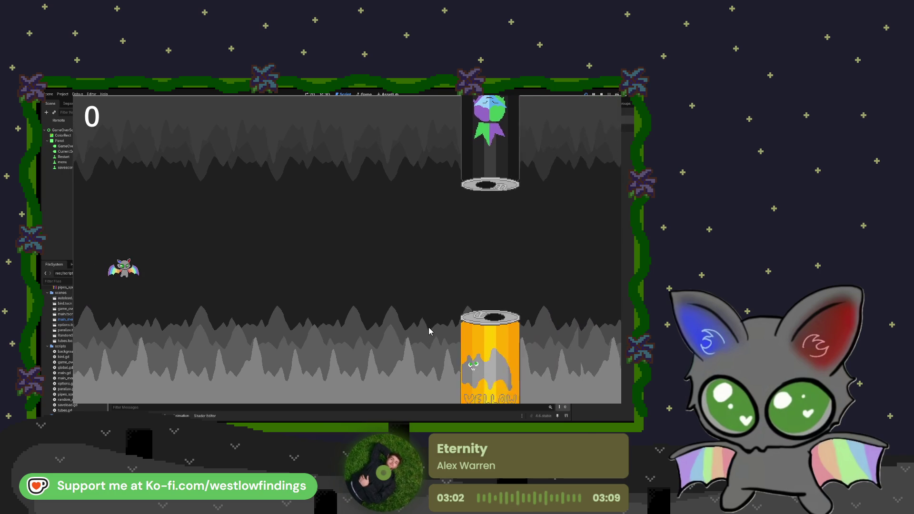
click(429, 330)
click(429, 330)
click(429, 331)
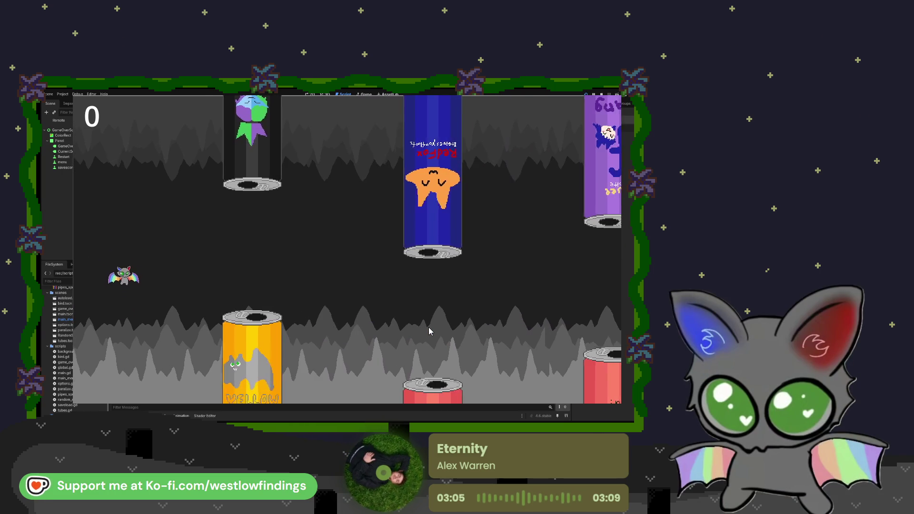
click(429, 330)
click(428, 331)
click(429, 331)
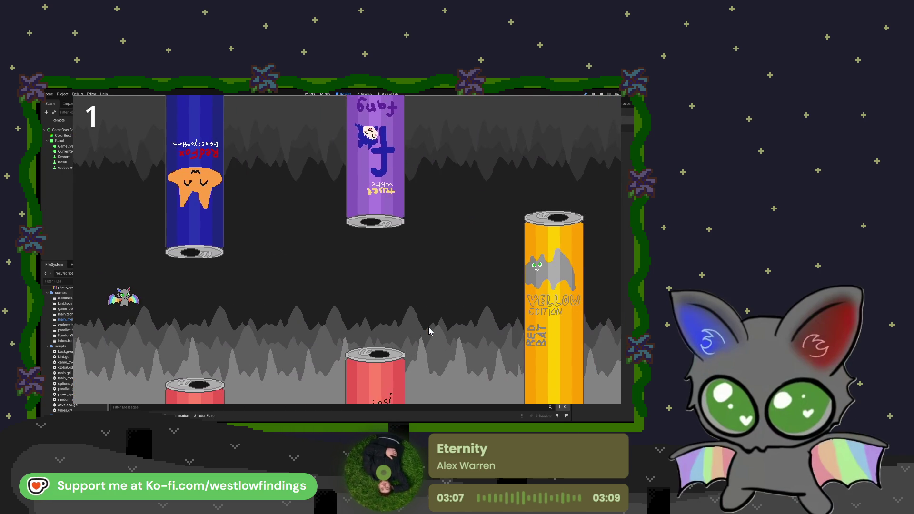
click(428, 330)
click(429, 331)
click(428, 331)
click(429, 330)
click(428, 330)
click(429, 330)
click(429, 330)
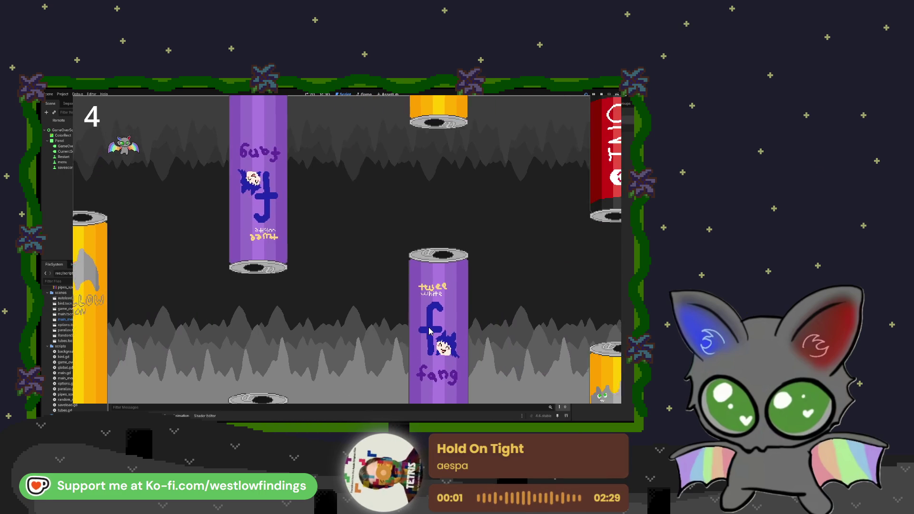
click(429, 330)
click(429, 331)
click(428, 331)
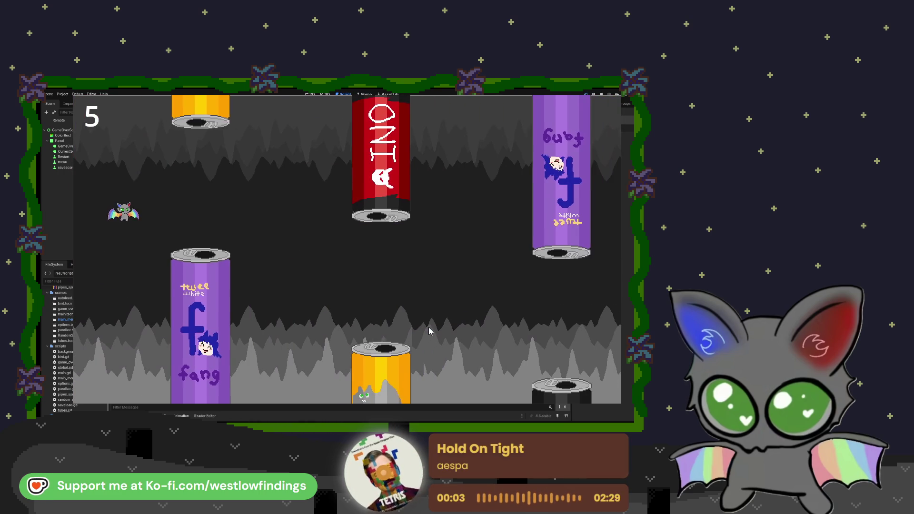
click(429, 330)
click(429, 331)
click(429, 331)
click(428, 330)
click(429, 331)
click(428, 331)
click(429, 331)
click(429, 330)
click(428, 331)
click(428, 331)
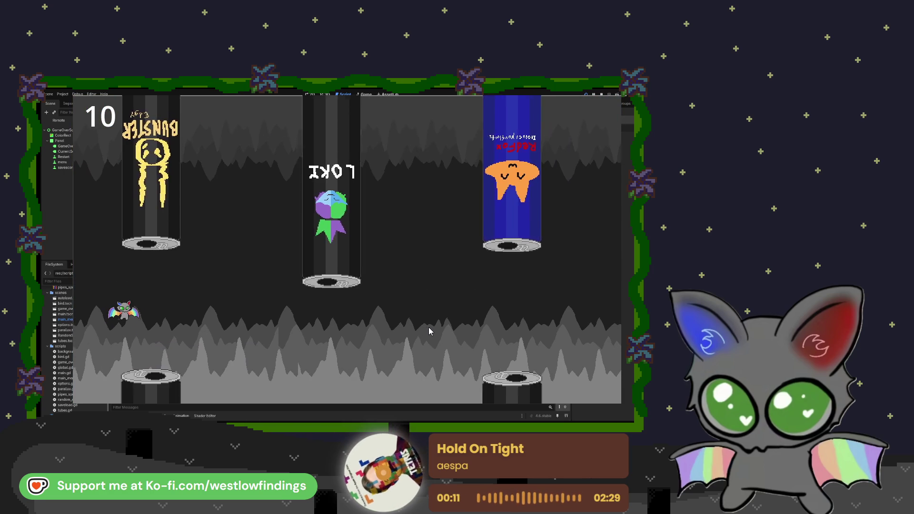
click(429, 331)
click(429, 330)
click(428, 331)
click(428, 331)
click(428, 331)
click(429, 330)
click(429, 330)
click(429, 331)
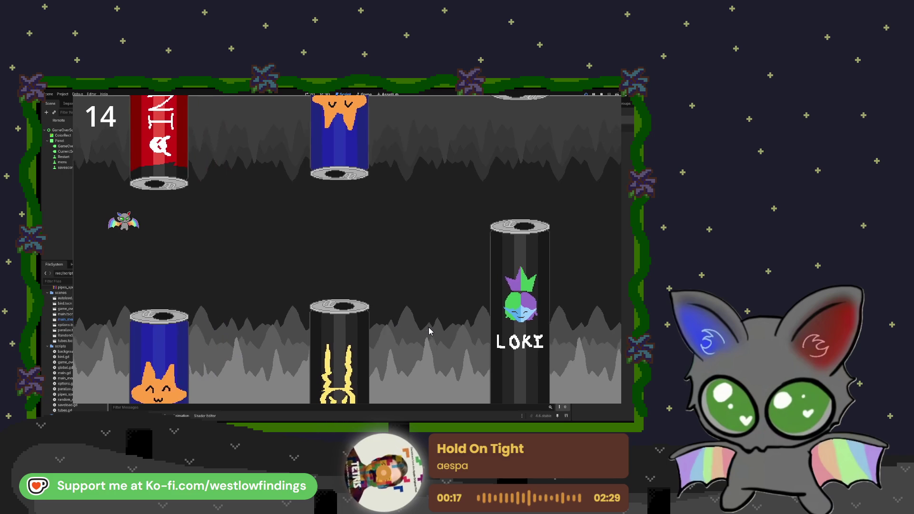
click(429, 331)
click(428, 331)
click(429, 331)
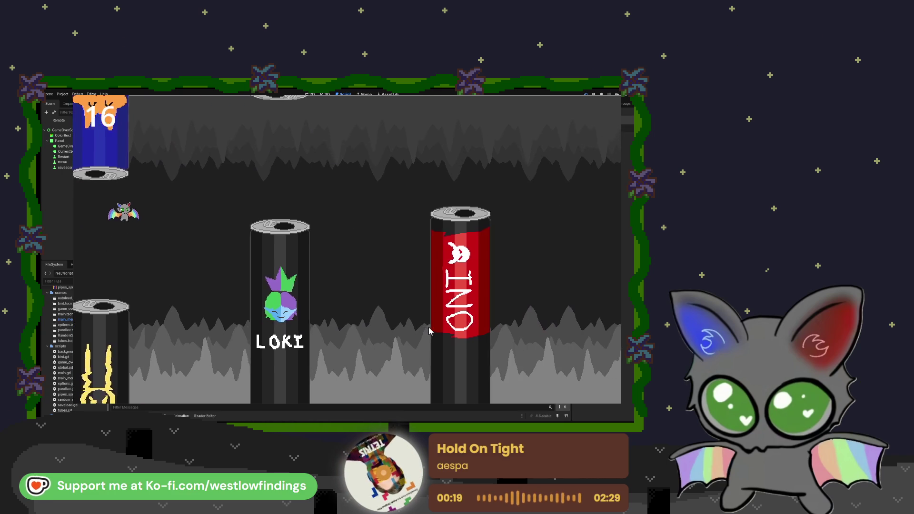
click(429, 331)
click(428, 331)
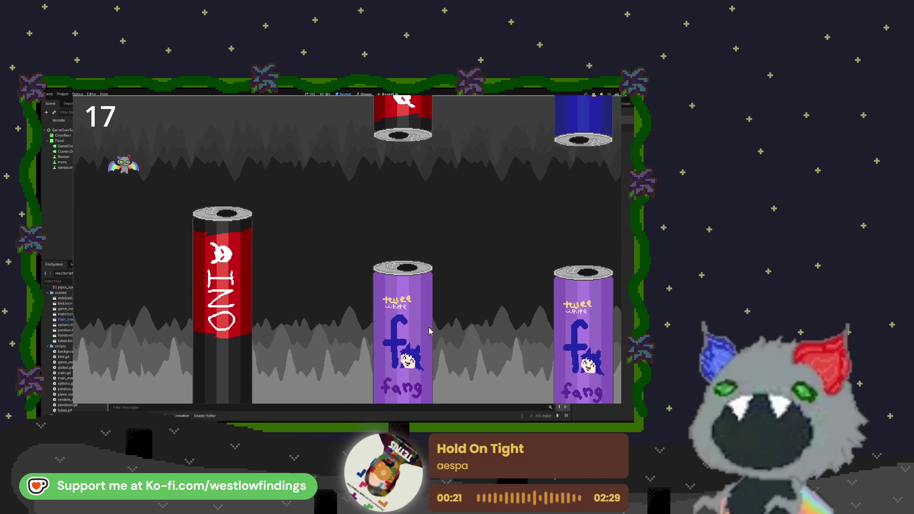
click(428, 331)
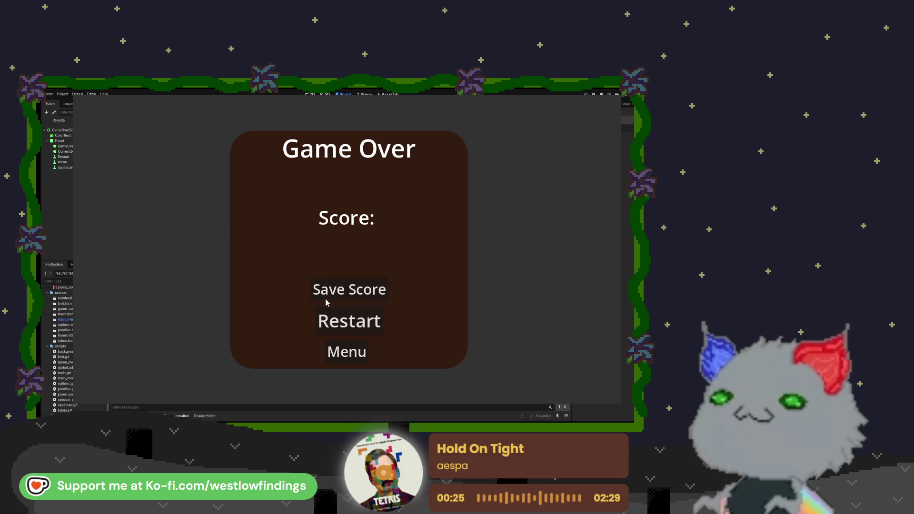
click(363, 324)
click(397, 307)
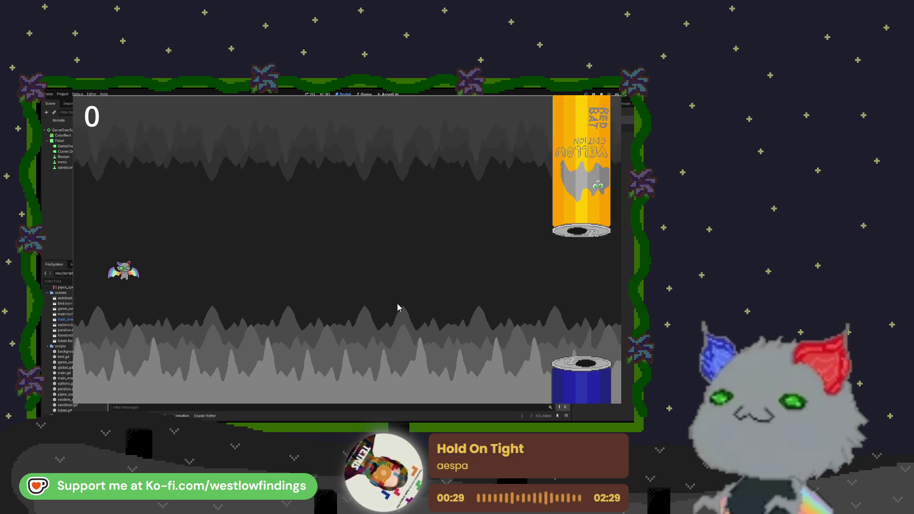
- Flap the bat through the cans to a score of 32, then return to the title menu
click(398, 307)
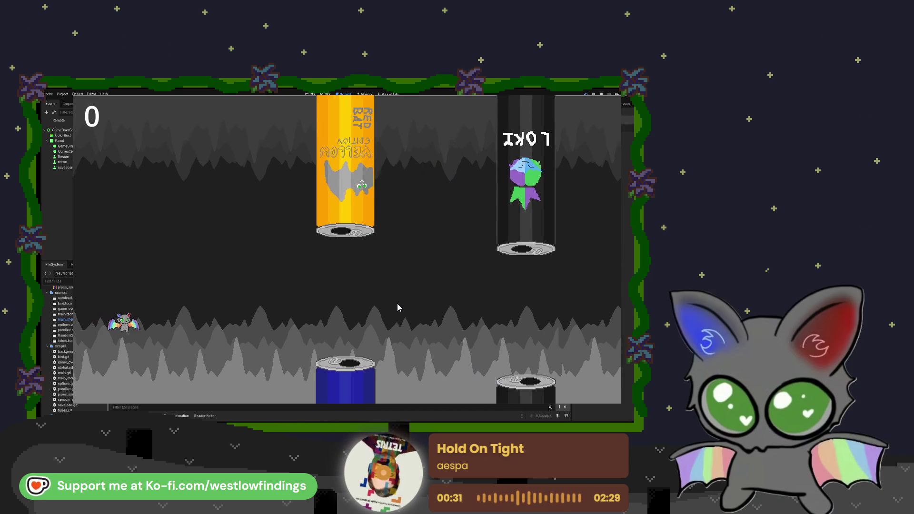
click(397, 304)
click(398, 305)
click(398, 308)
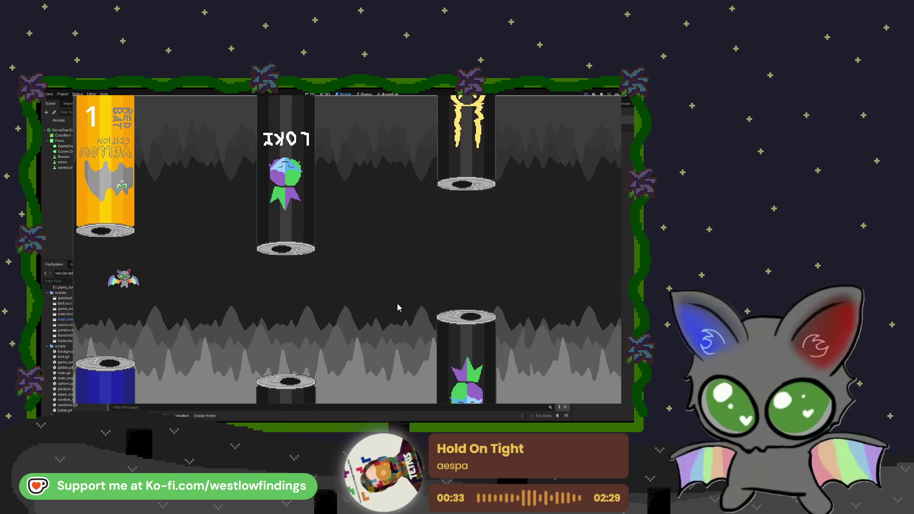
click(398, 308)
click(398, 308)
click(398, 308)
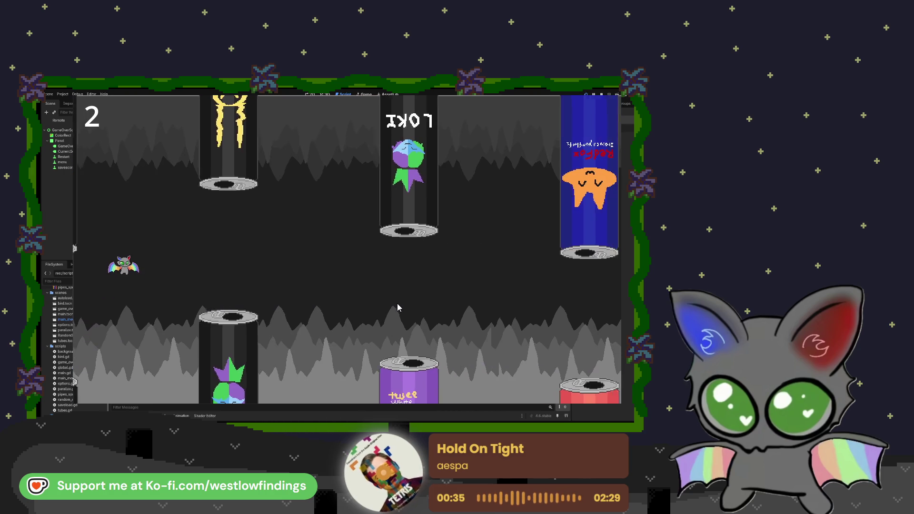
click(398, 308)
click(398, 307)
click(397, 307)
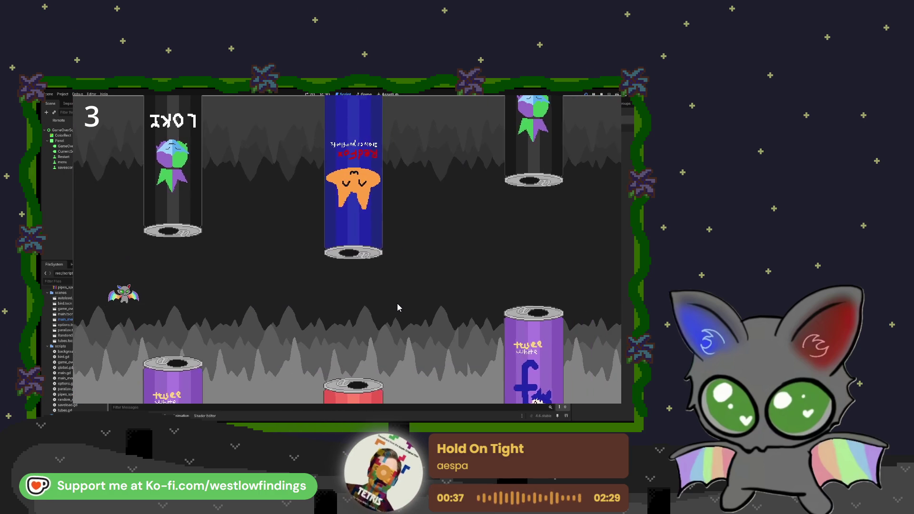
click(398, 308)
click(398, 307)
click(398, 307)
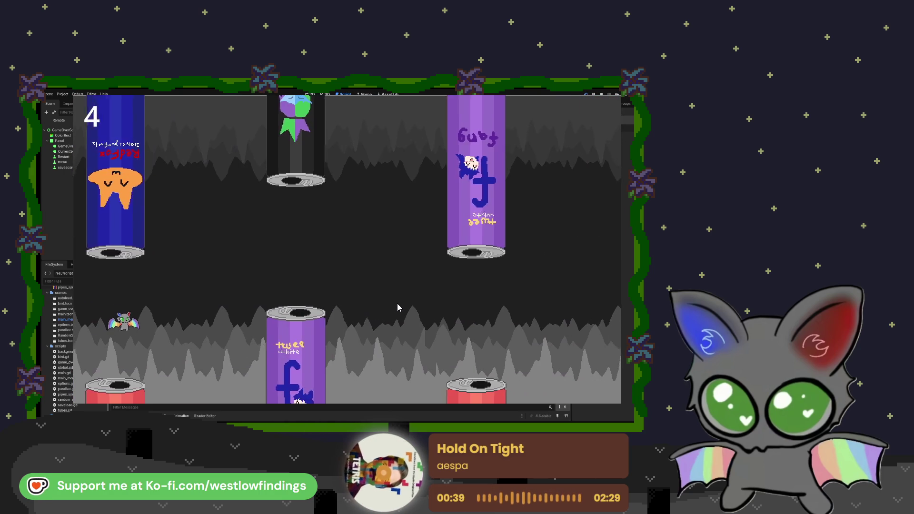
click(397, 308)
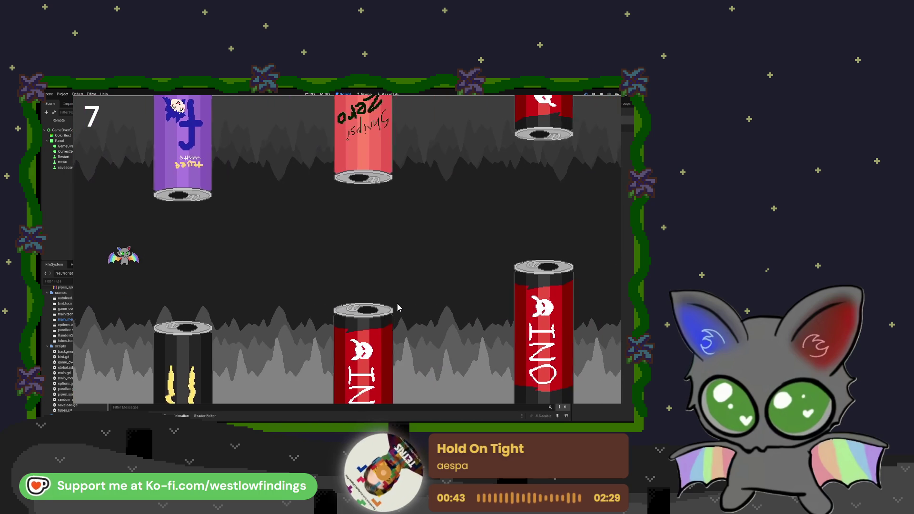
click(397, 307)
click(398, 308)
click(398, 308)
click(398, 308)
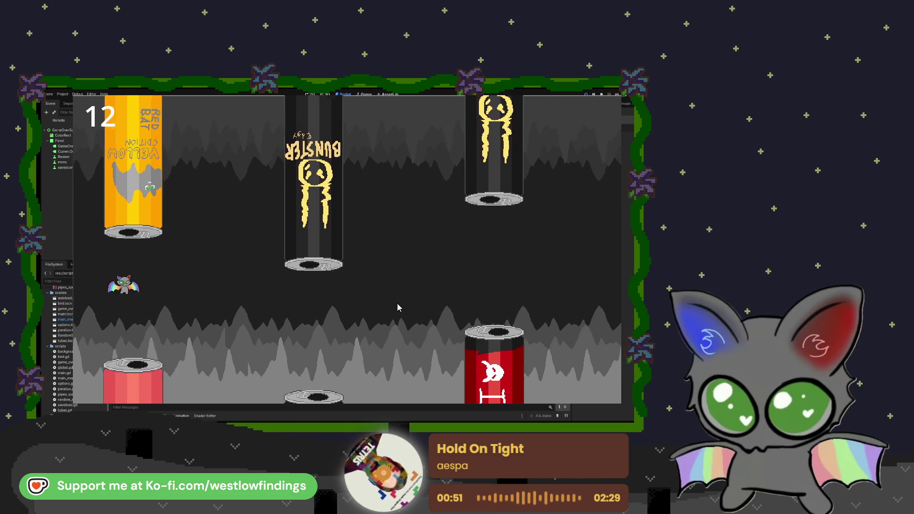
click(398, 307)
click(399, 307)
click(399, 307)
click(398, 307)
click(398, 307)
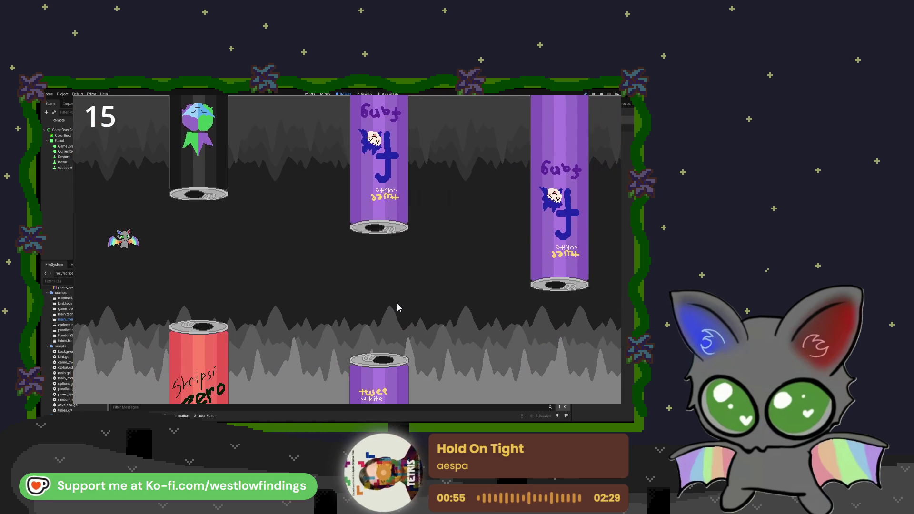
click(398, 307)
click(398, 307)
click(398, 307)
click(397, 306)
click(397, 307)
click(397, 307)
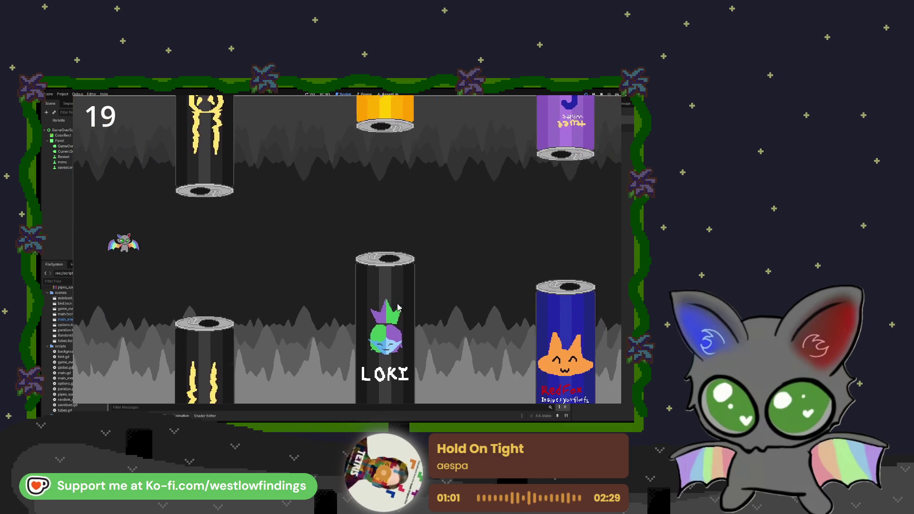
click(398, 307)
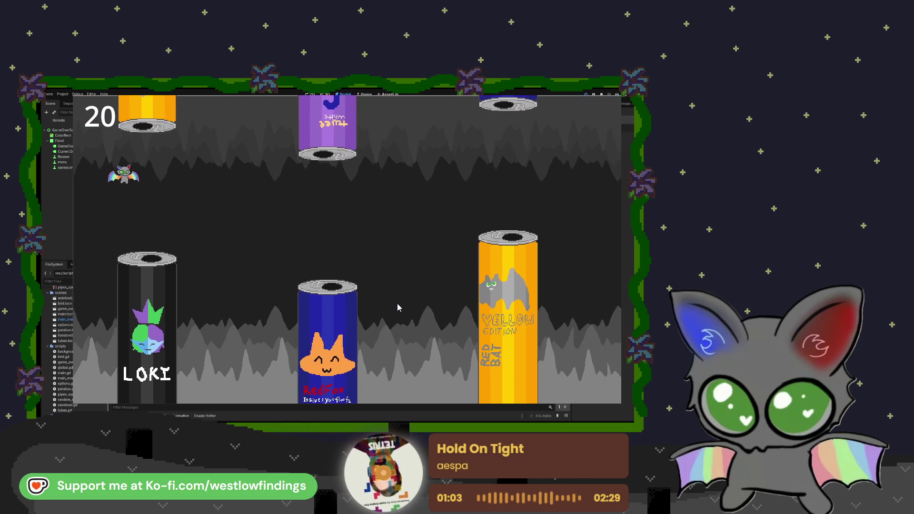
click(398, 307)
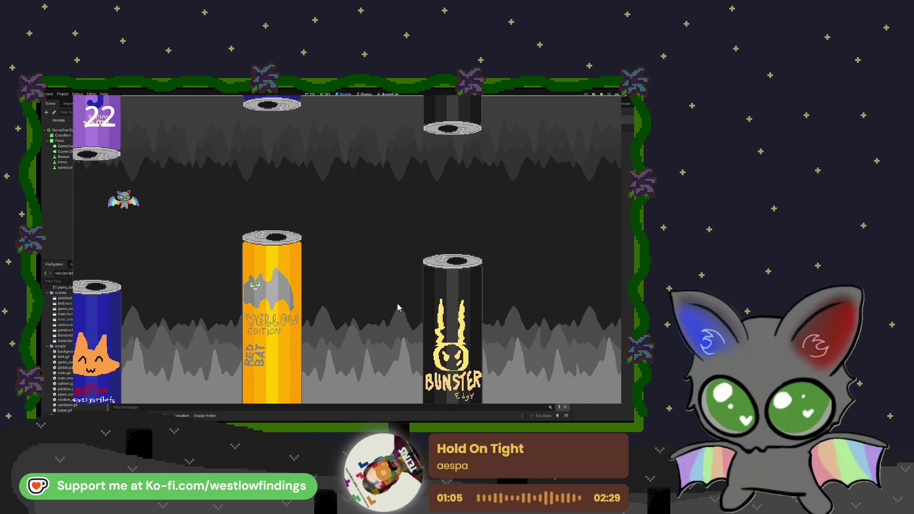
click(398, 307)
click(398, 307)
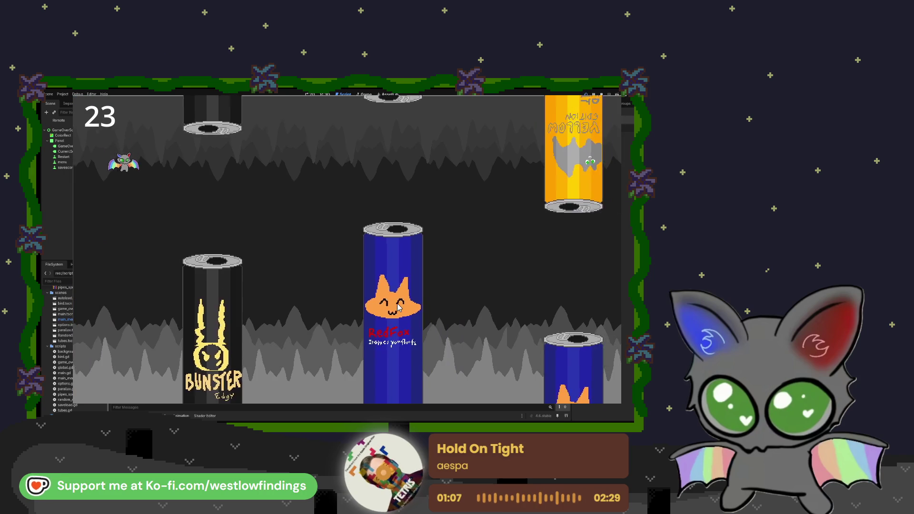
click(398, 307)
click(398, 307)
click(398, 307)
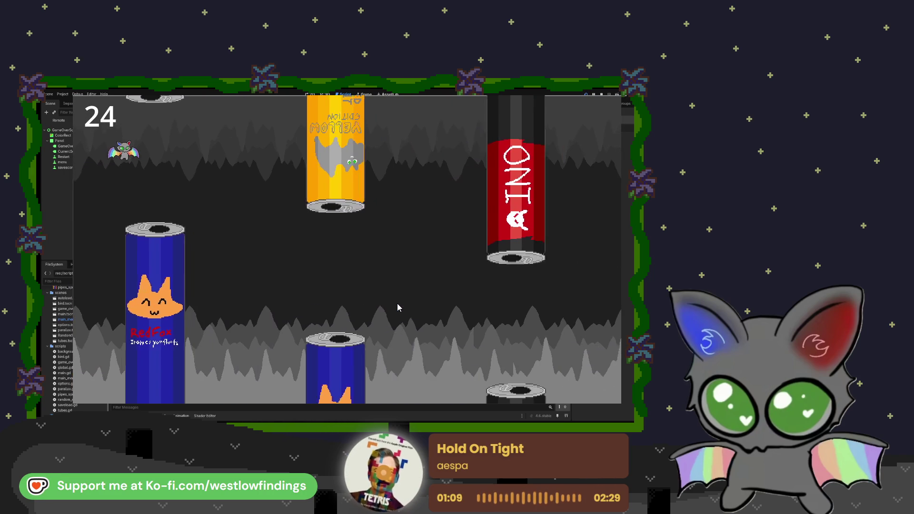
click(397, 307)
click(397, 304)
click(397, 305)
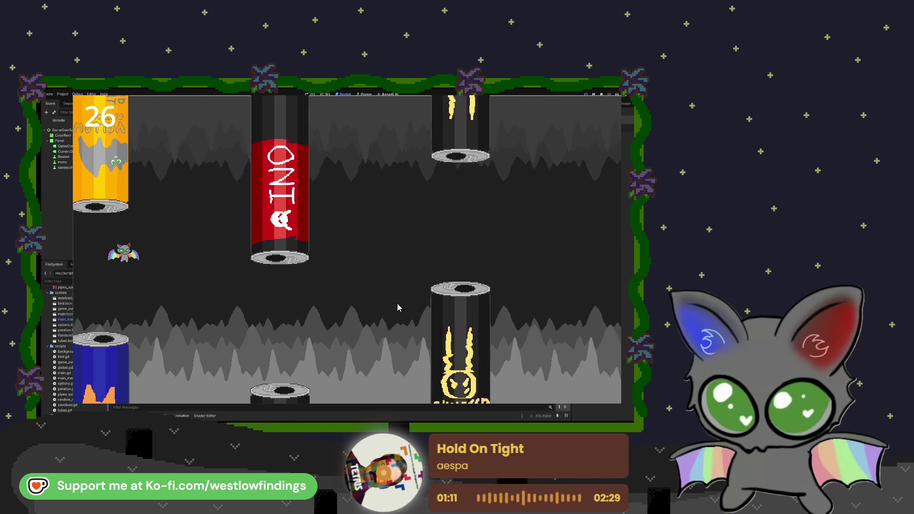
click(398, 307)
click(397, 307)
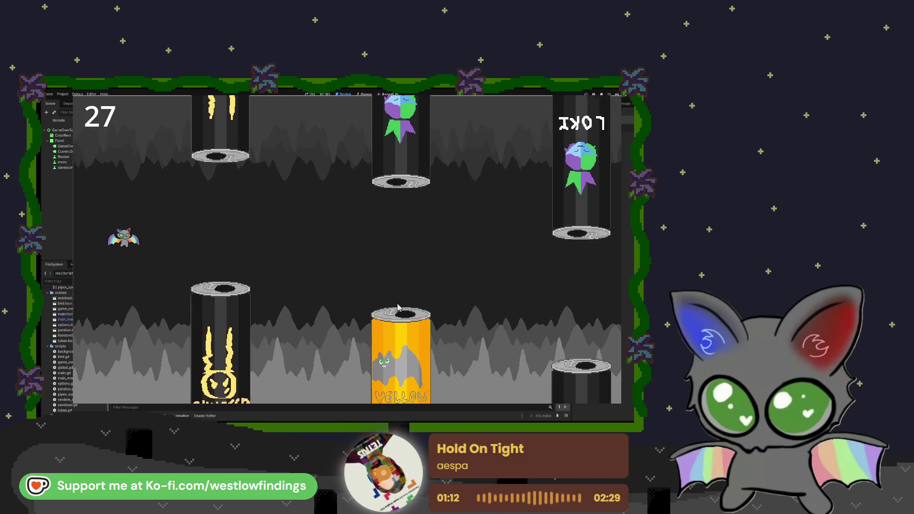
click(398, 307)
click(397, 304)
click(397, 304)
click(398, 307)
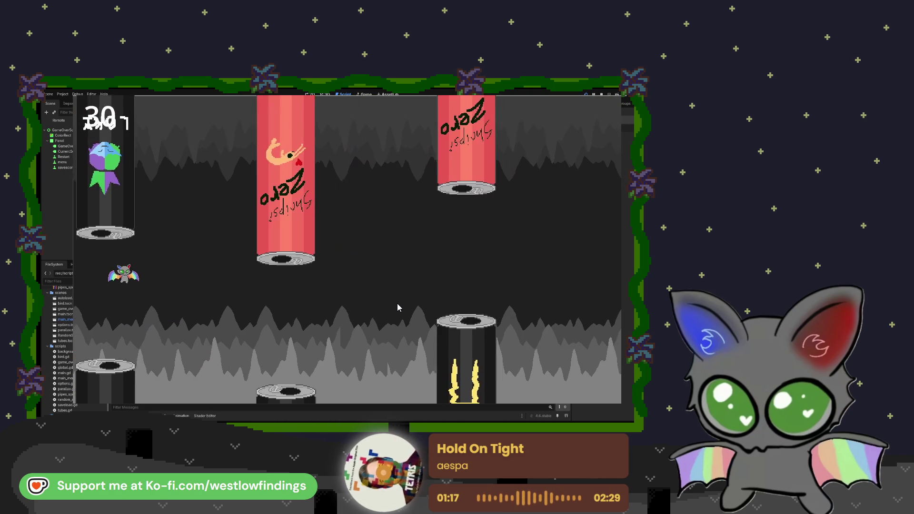
click(398, 307)
click(398, 307)
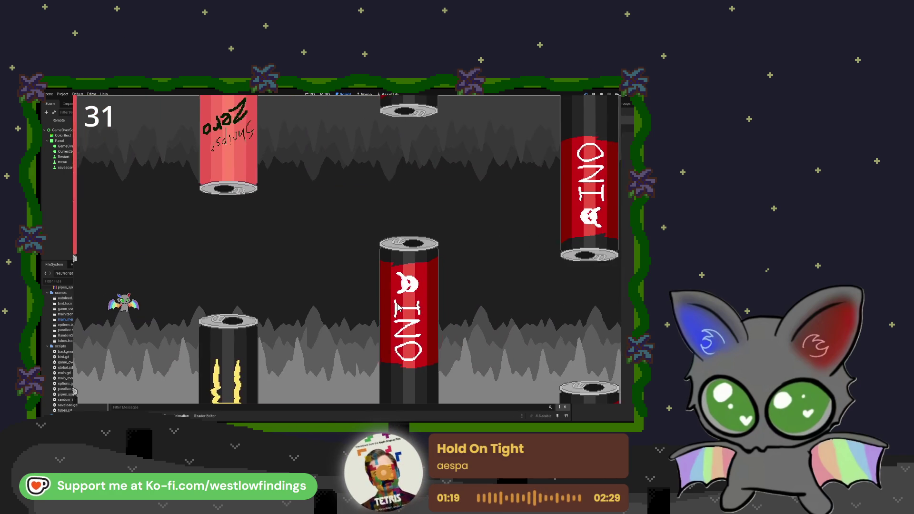
click(397, 307)
click(398, 307)
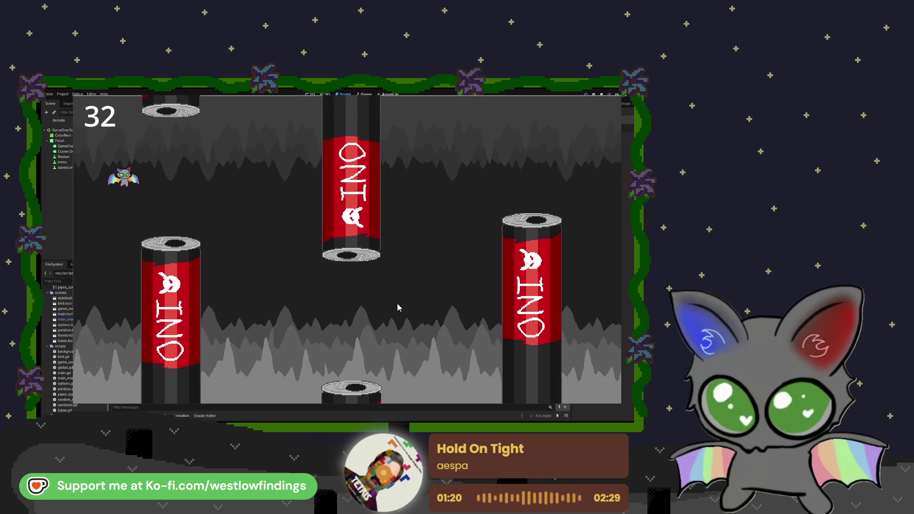
click(397, 307)
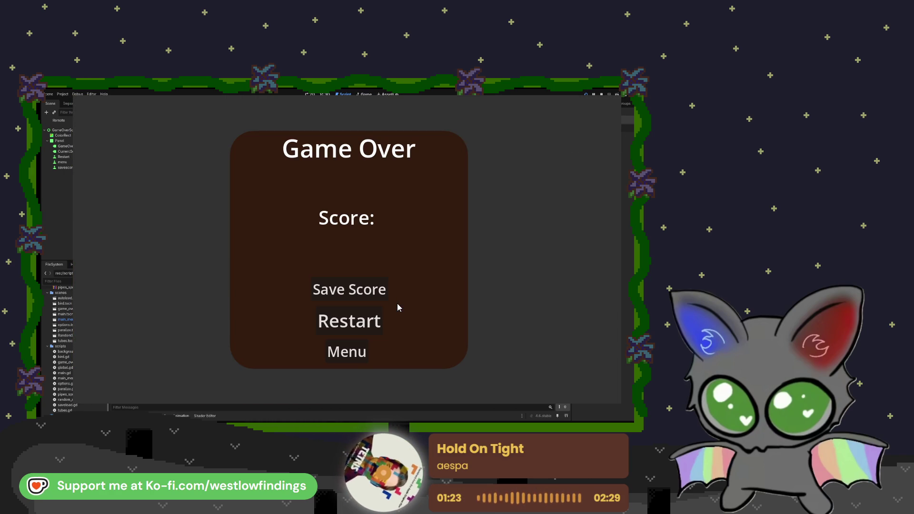
click(366, 356)
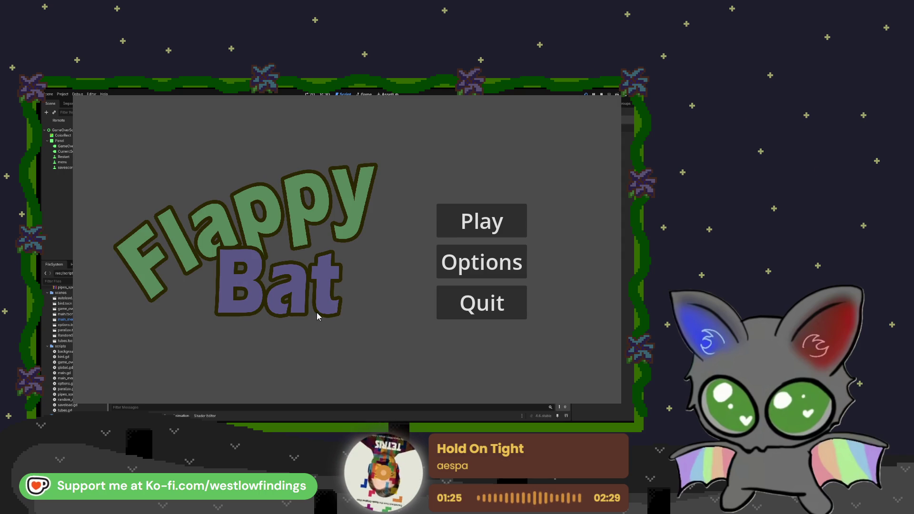
- Quit the running Flappy Bat game and close its window
click(449, 313)
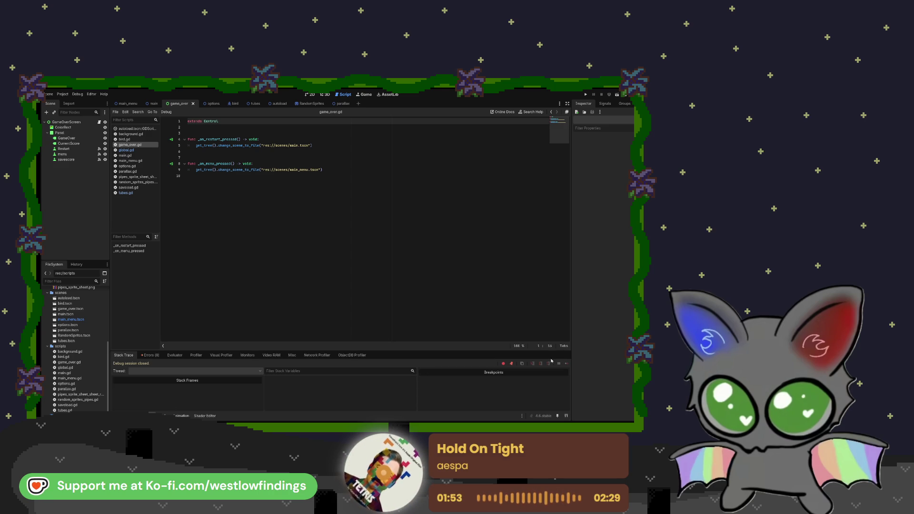
- Clear the unused-parameter warnings from the debugger's Errors list
click(150, 355)
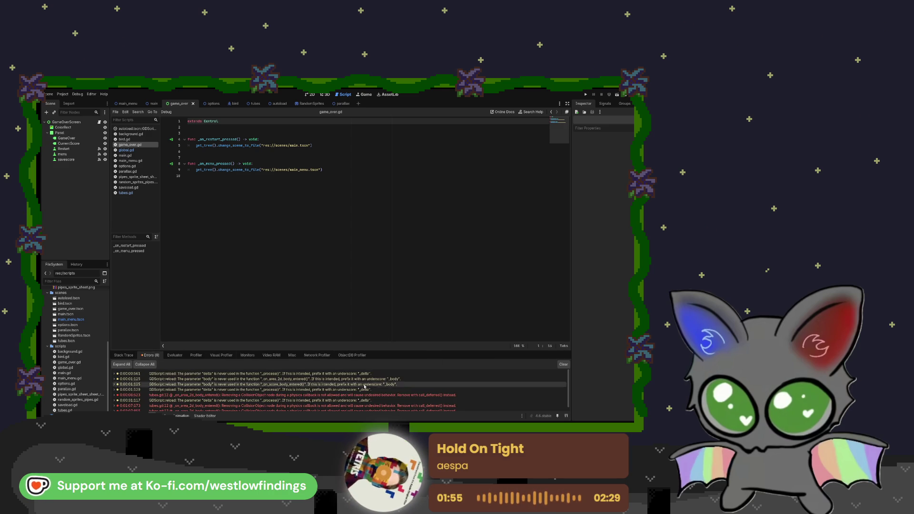
scroll(411, 385, down, 1)
click(563, 364)
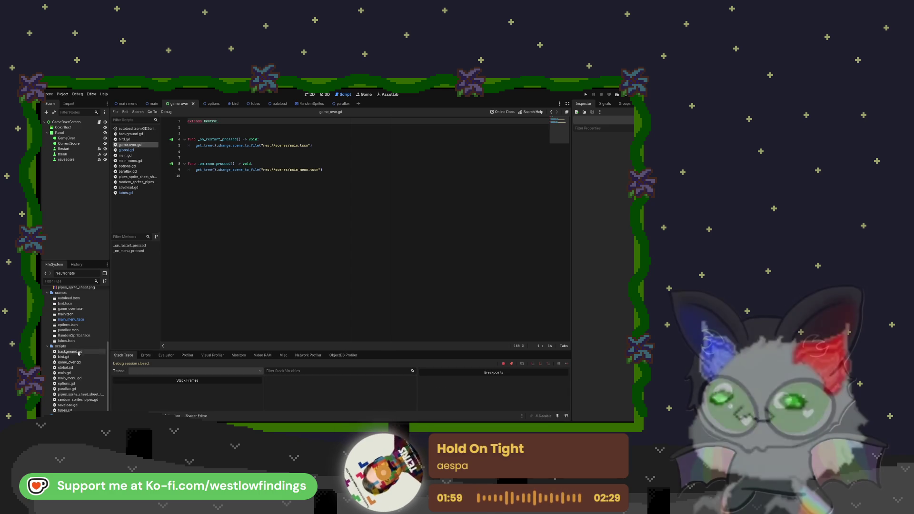
scroll(79, 340, up, 5)
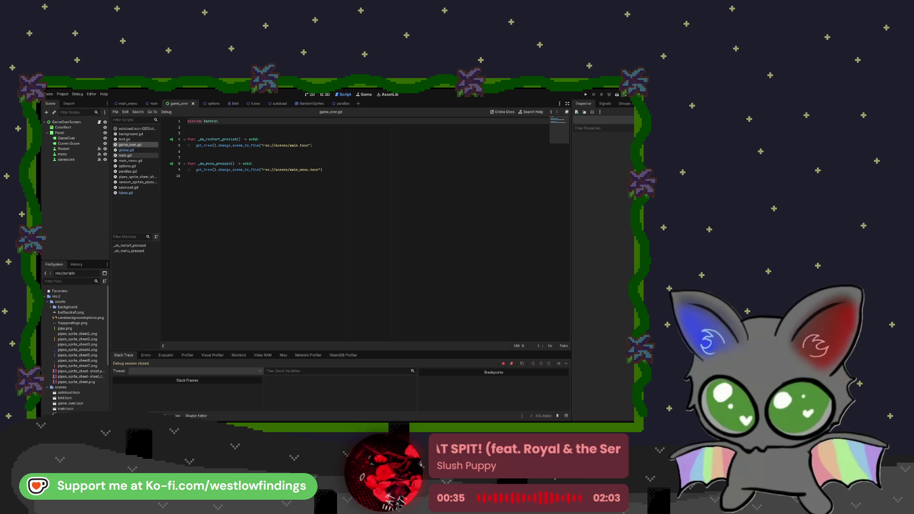
- Look over global.gd, main.gd, tubes.gd and background.gd, then view the game_over scene in 2D
click(143, 150)
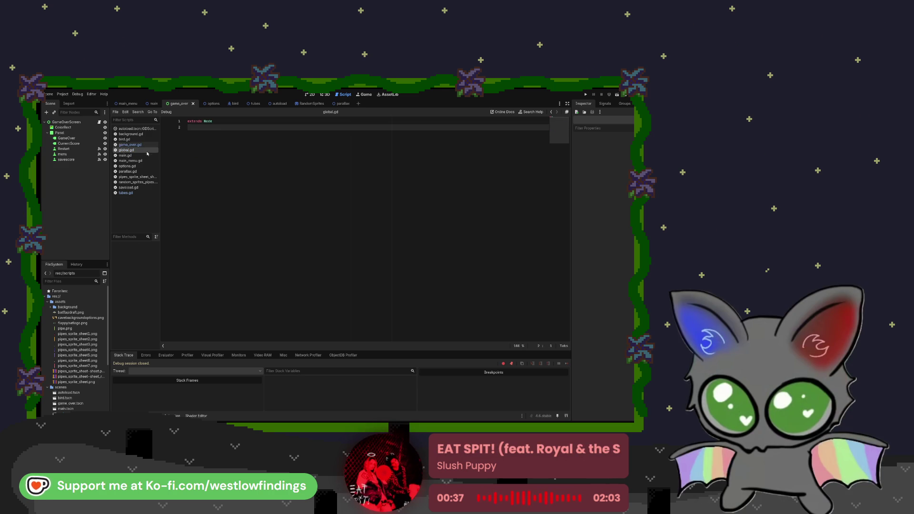
click(153, 155)
click(135, 193)
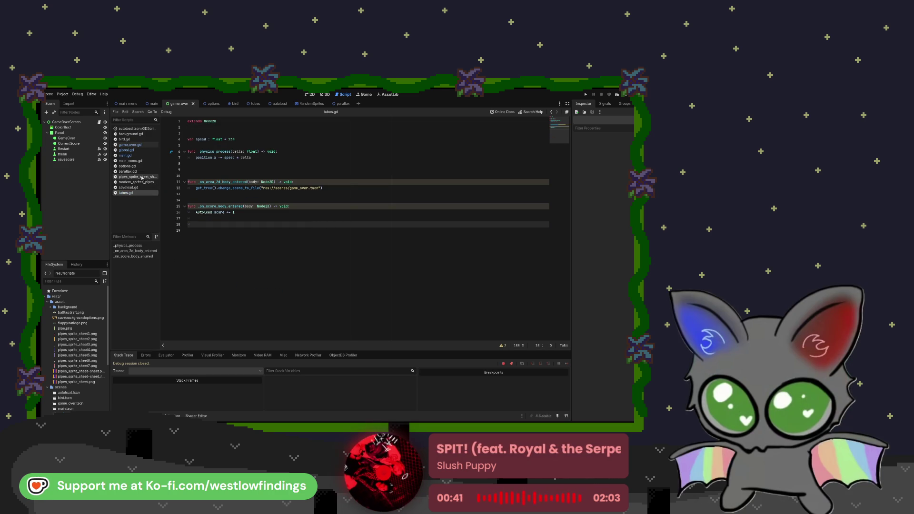
click(134, 134)
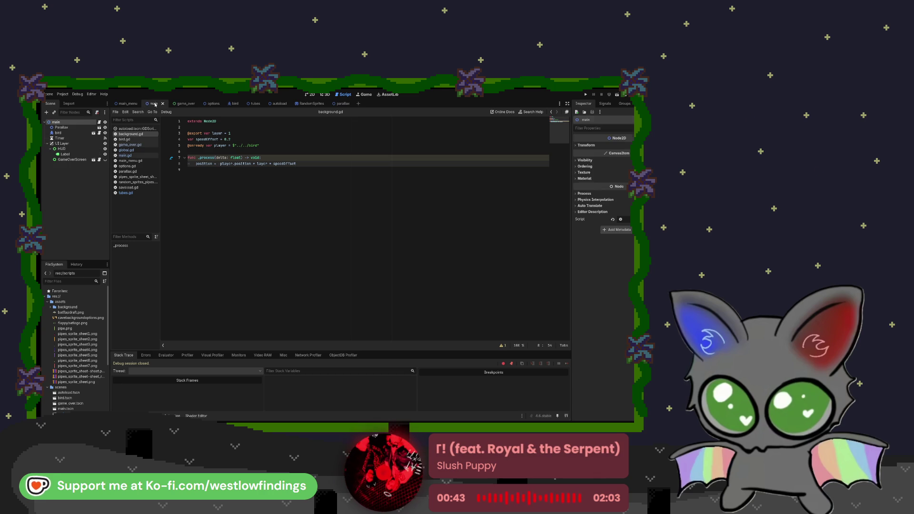
click(180, 103)
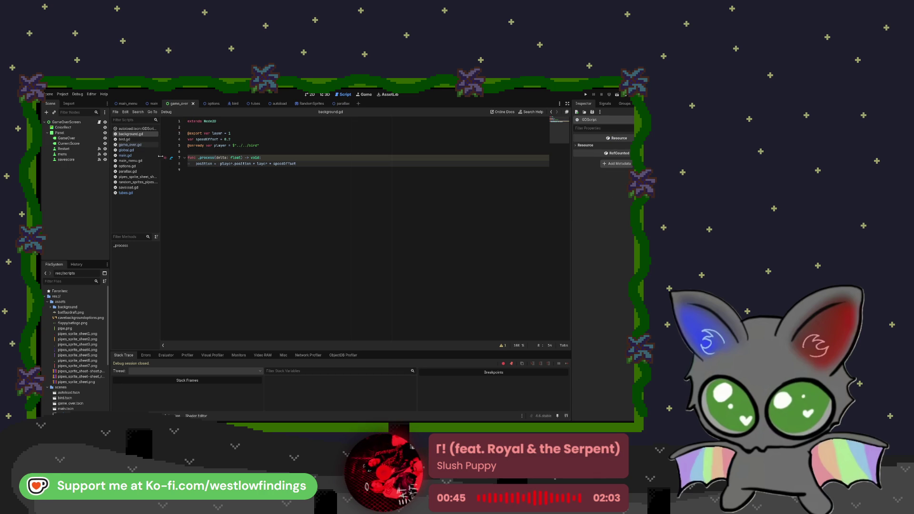
key(ctrl+F1)
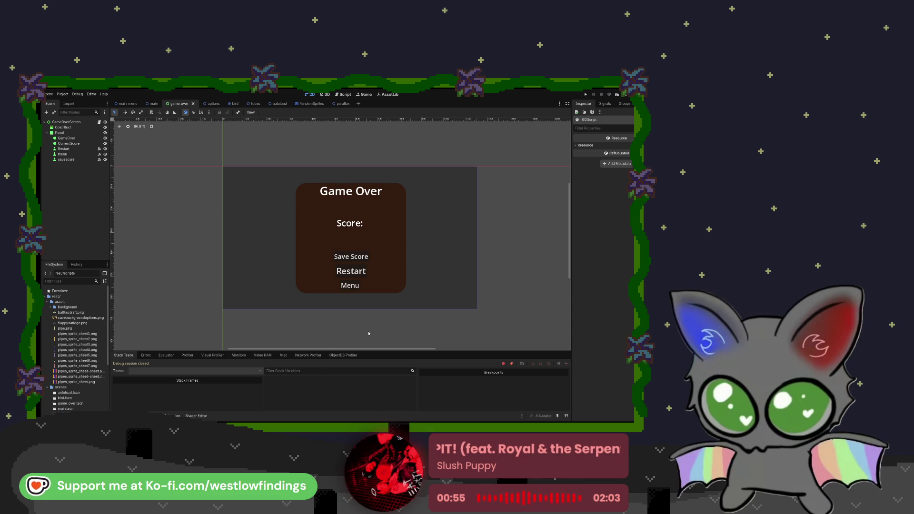
- Delete the Save Score button and the Score label from the Game Over panel
click(349, 255)
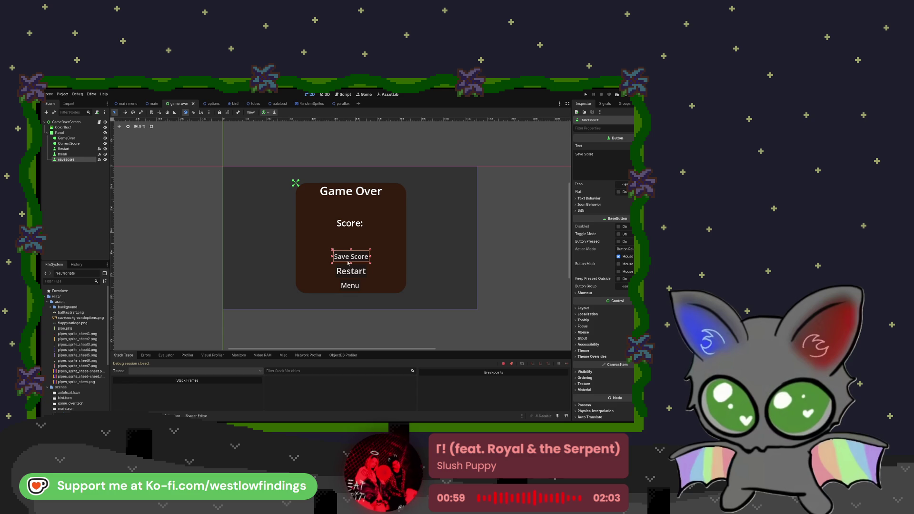
key(Delete)
click(335, 224)
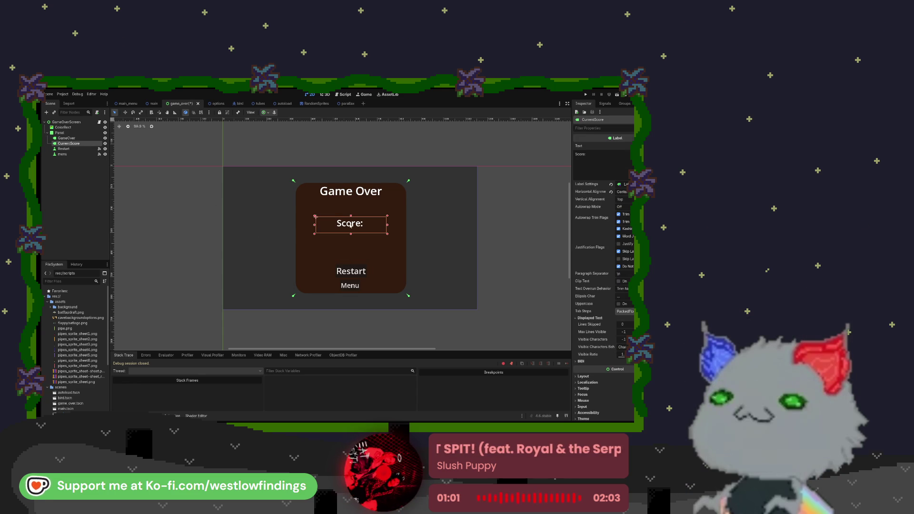
drag(355, 223, 344, 223)
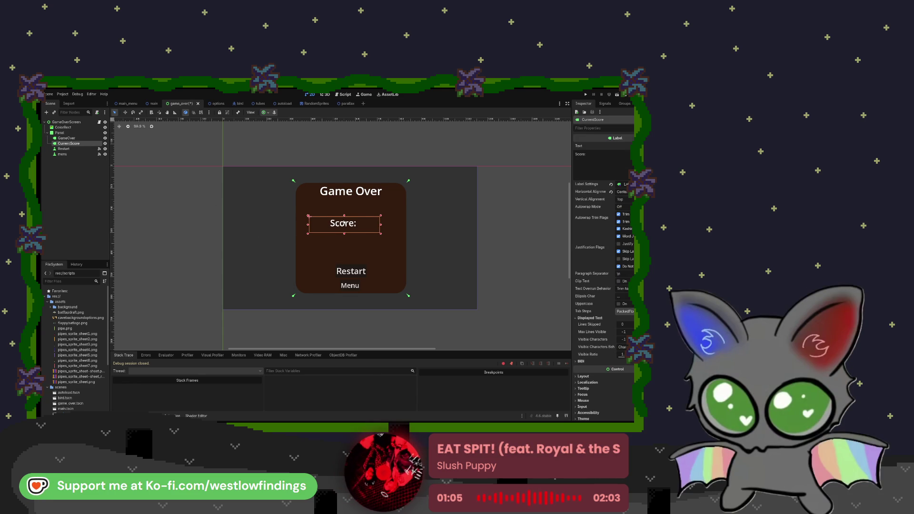
key(Delete)
- Move the Game Over title down, raise Restart and Menu beneath it, and lighten the grey backdrop
drag(353, 191, 354, 220)
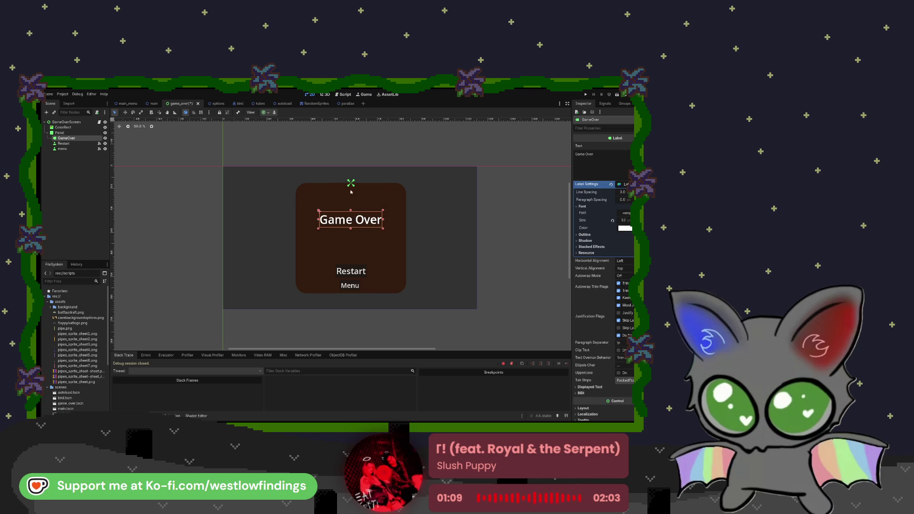
drag(351, 271, 351, 251)
drag(351, 285, 351, 265)
click(517, 248)
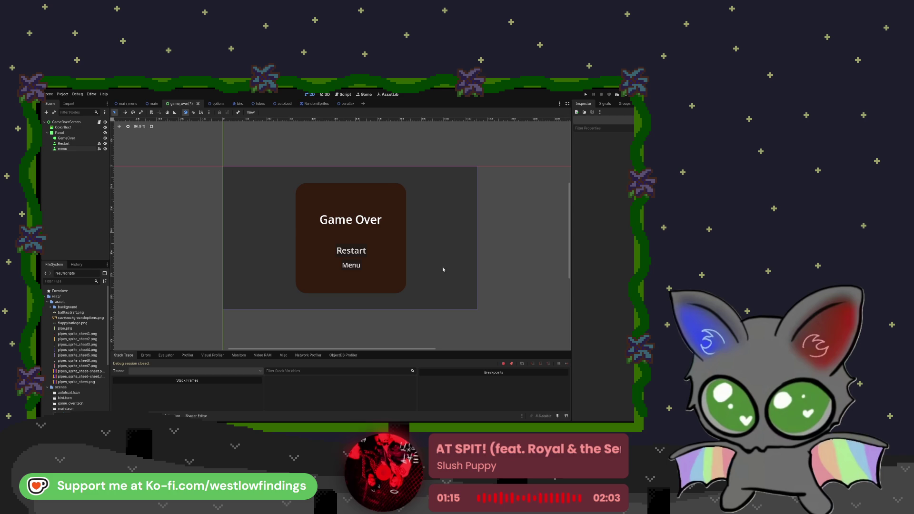
click(252, 255)
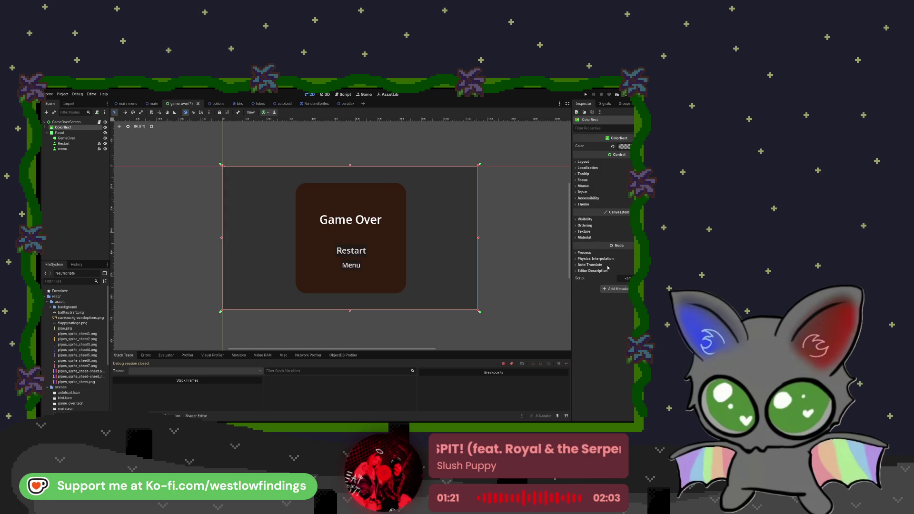
key(ctrl+z)
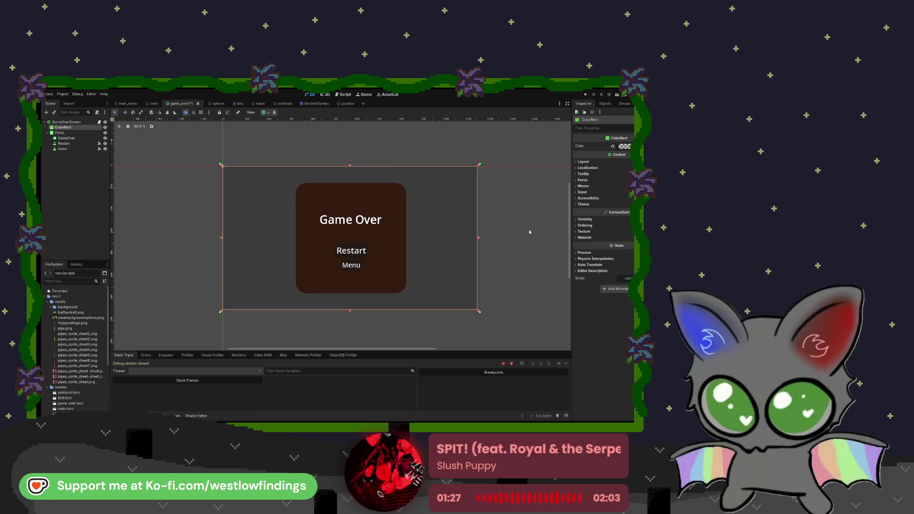
click(149, 144)
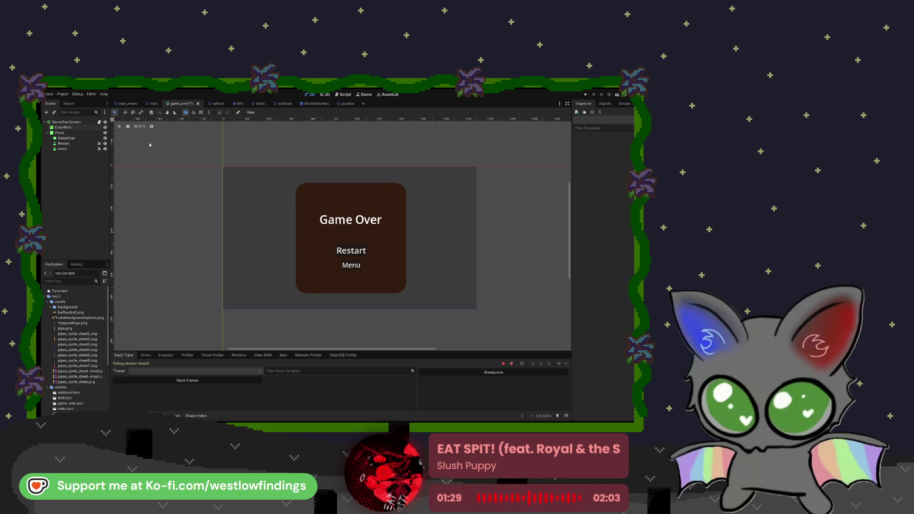
- In the main scene, leave GameOverScreen hidden, then play-test the game and stop it
click(153, 103)
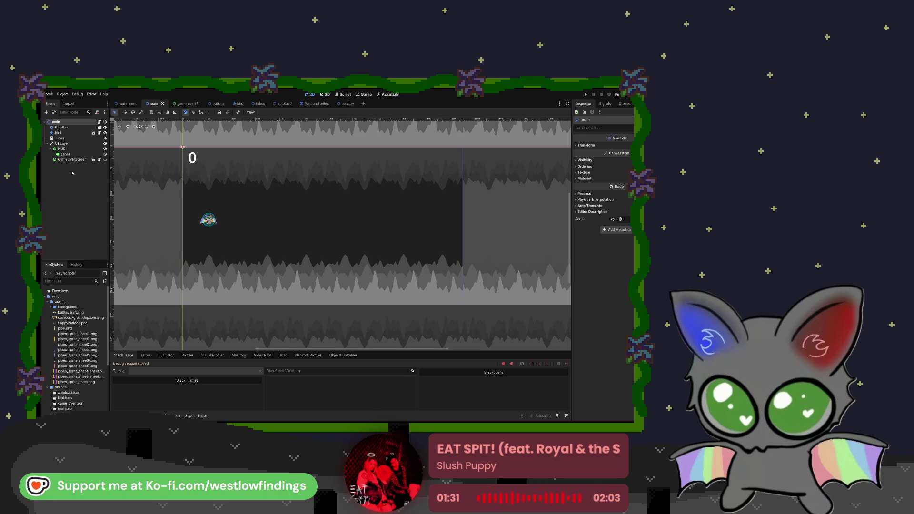
click(105, 161)
click(106, 160)
click(105, 160)
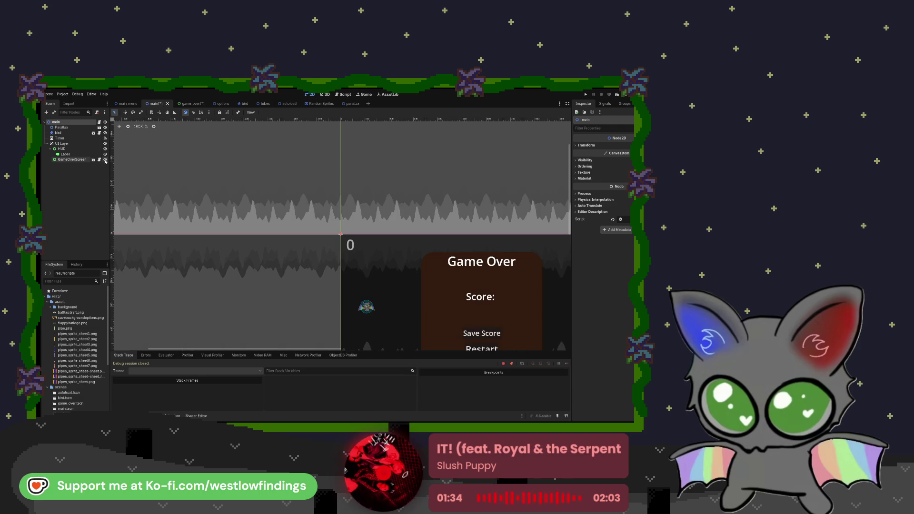
click(105, 159)
click(585, 94)
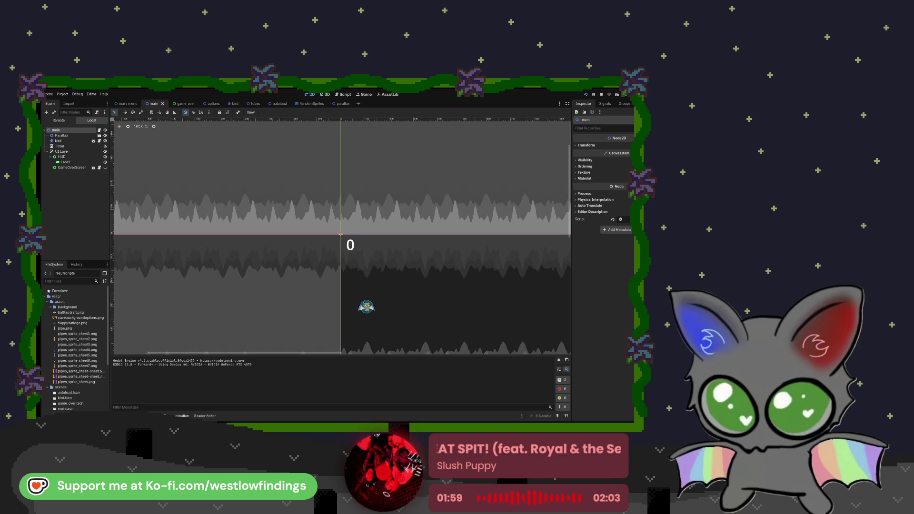
key(F8)
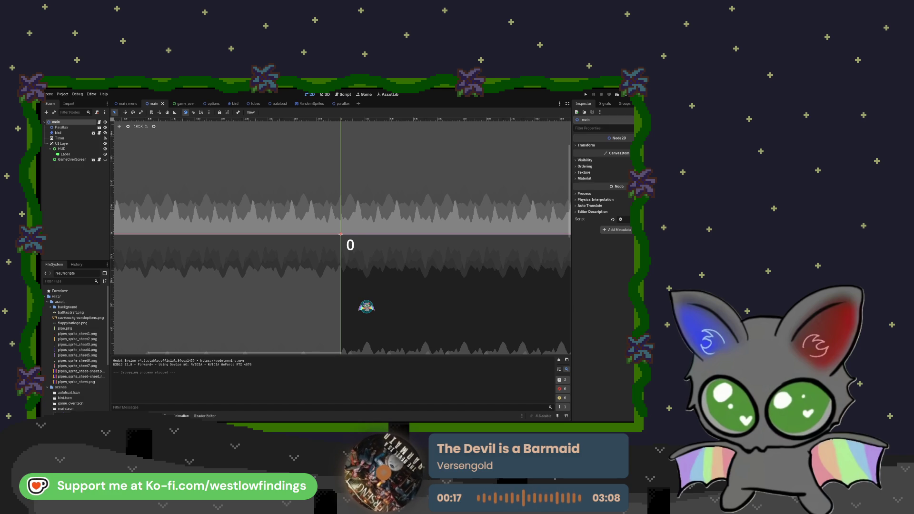
- Nudge the Parallax node down 3 pixels with the Move tool, then open the parallax scene
scroll(401, 330, down, 3)
scroll(401, 330, right, 5)
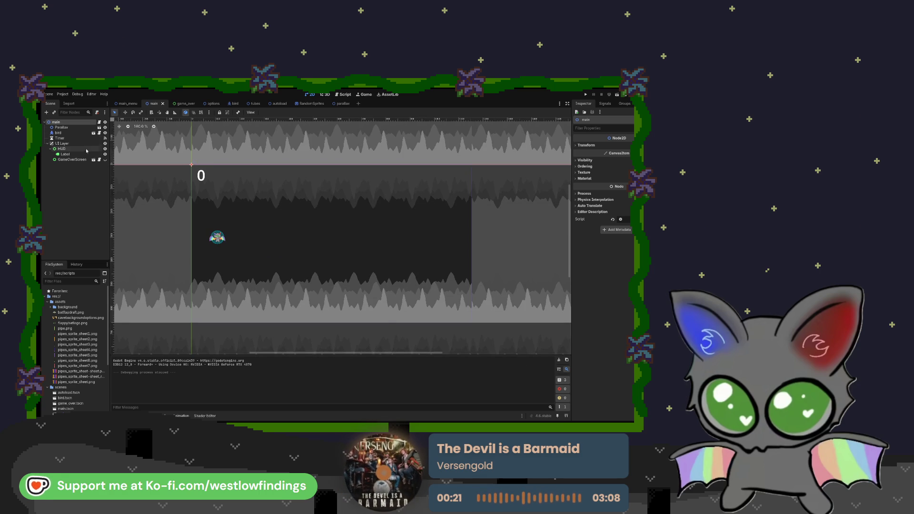
click(71, 128)
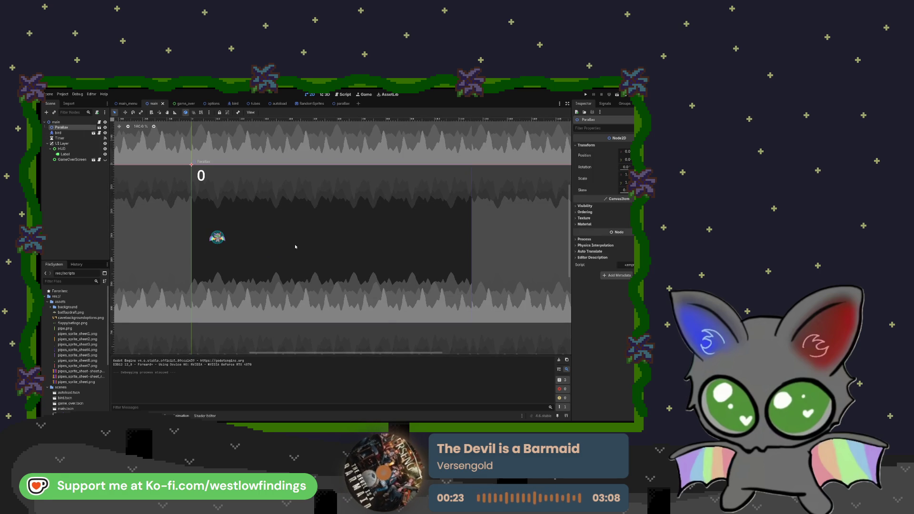
click(125, 112)
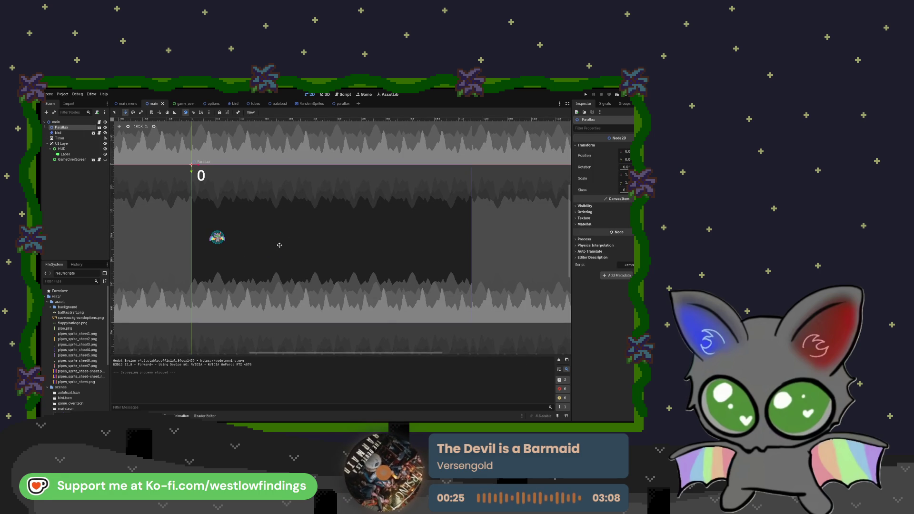
drag(279, 243, 279, 245)
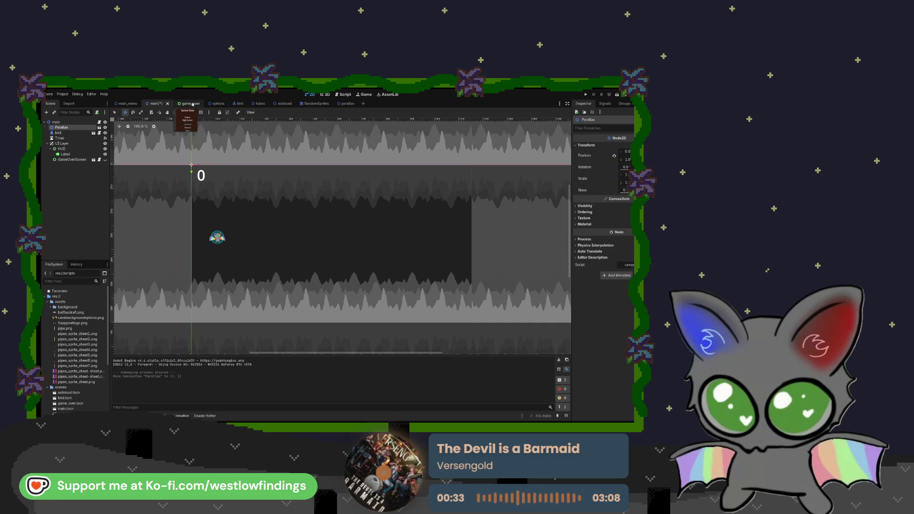
click(340, 105)
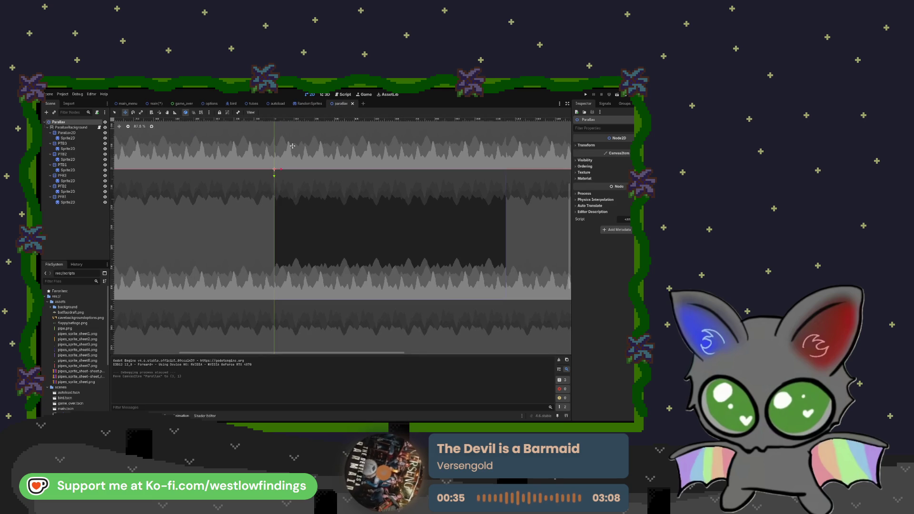
- Shift the first parallax layer's sprite up a few pixels and nudge it slightly
click(71, 127)
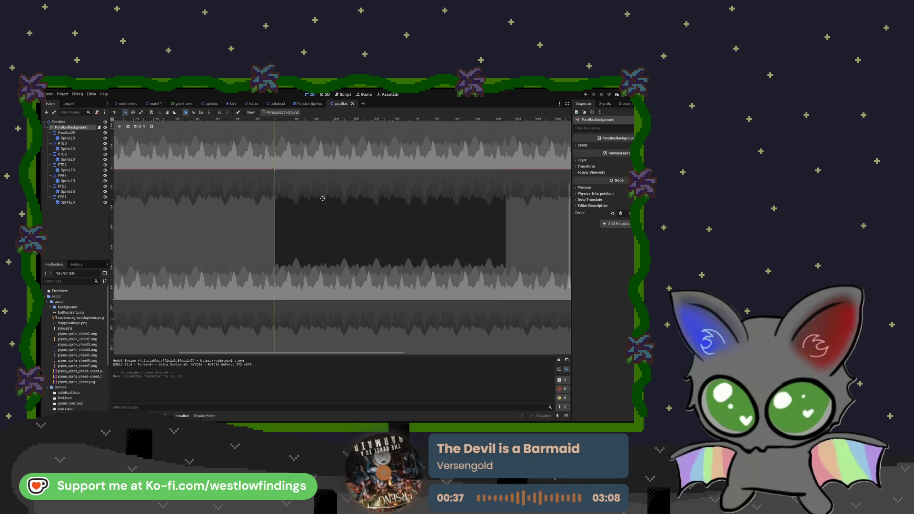
click(343, 205)
drag(342, 204, 344, 202)
scroll(300, 198, up, 3)
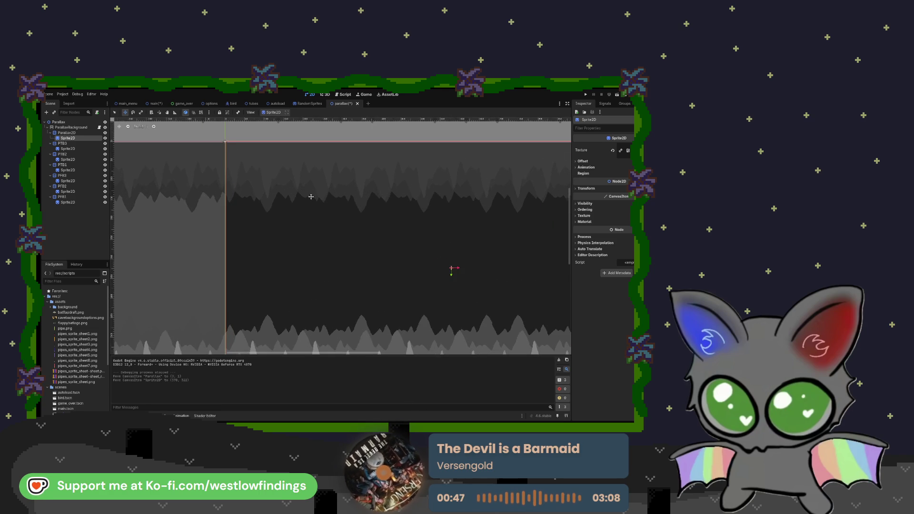
scroll(285, 178, up, 3)
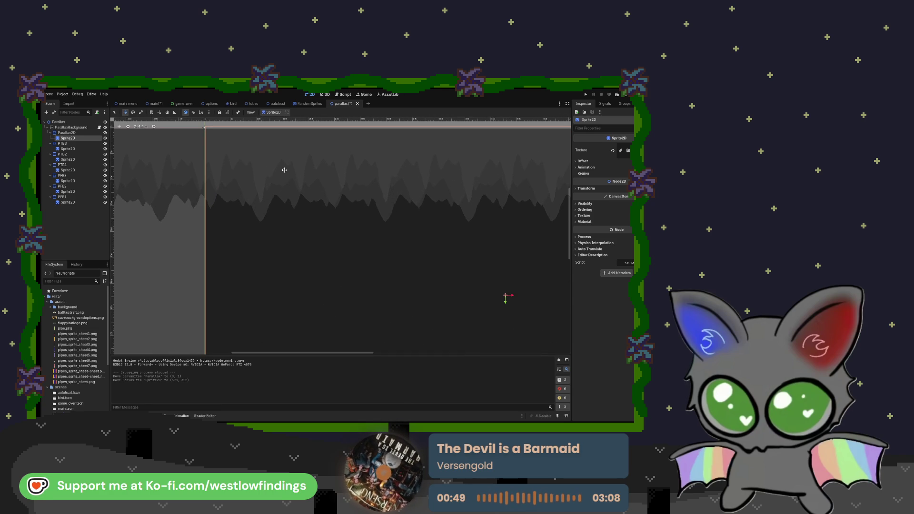
drag(284, 168, 283, 169)
- Offset the Parallax2D layer and nudge the PTB3 sprite one pixel, then return to main
click(79, 134)
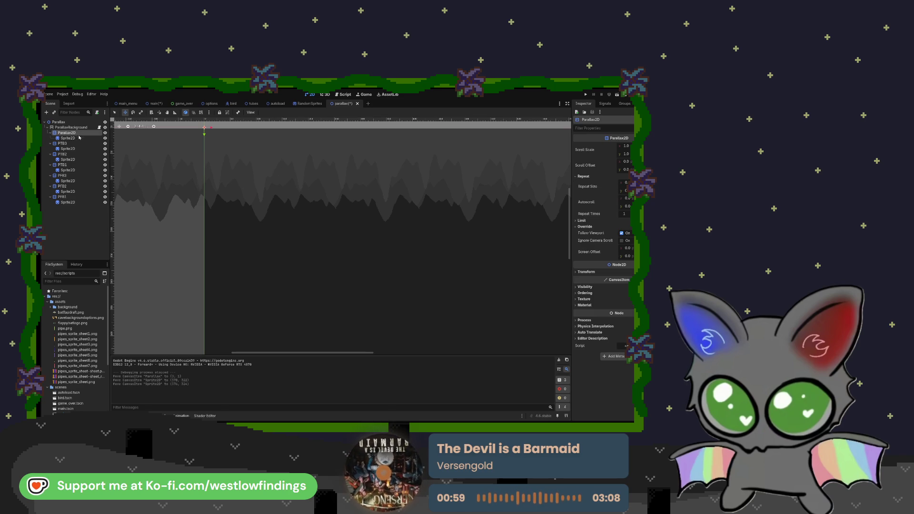
drag(293, 203, 309, 210)
click(69, 138)
click(71, 127)
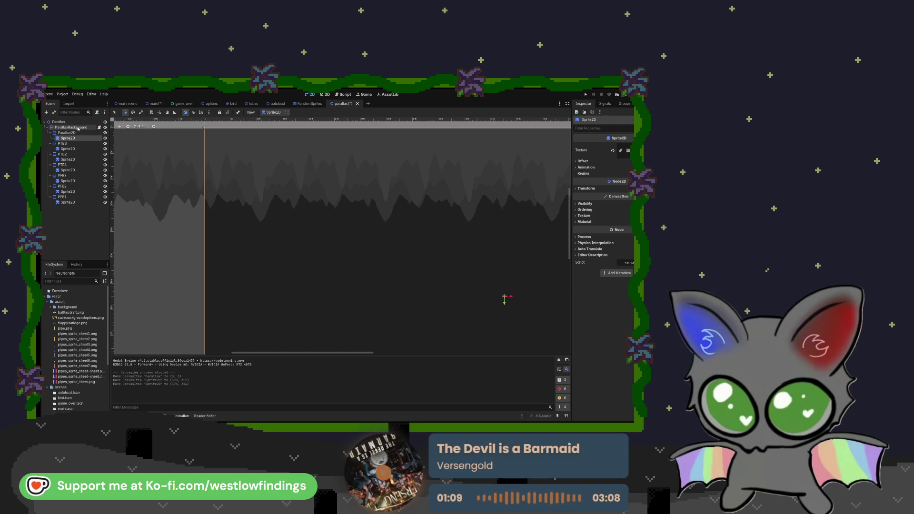
click(76, 149)
drag(267, 208, 267, 208)
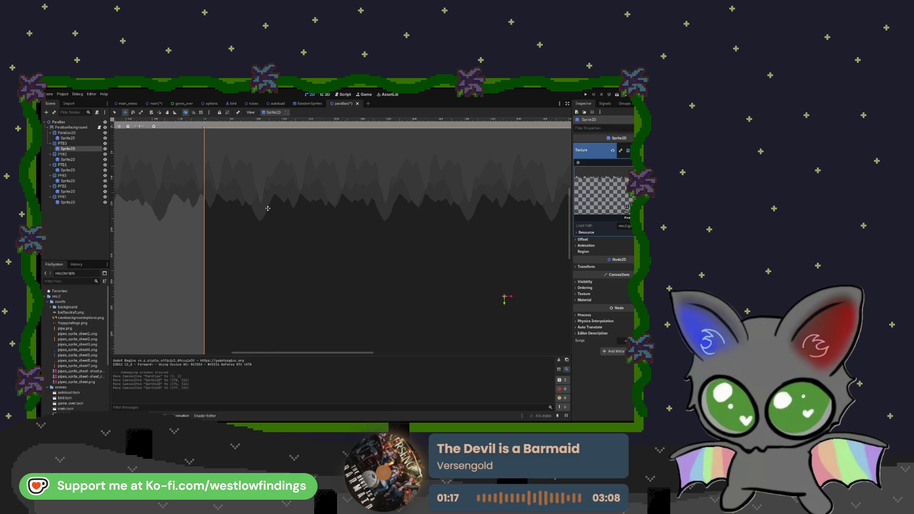
scroll(269, 209, down, 5)
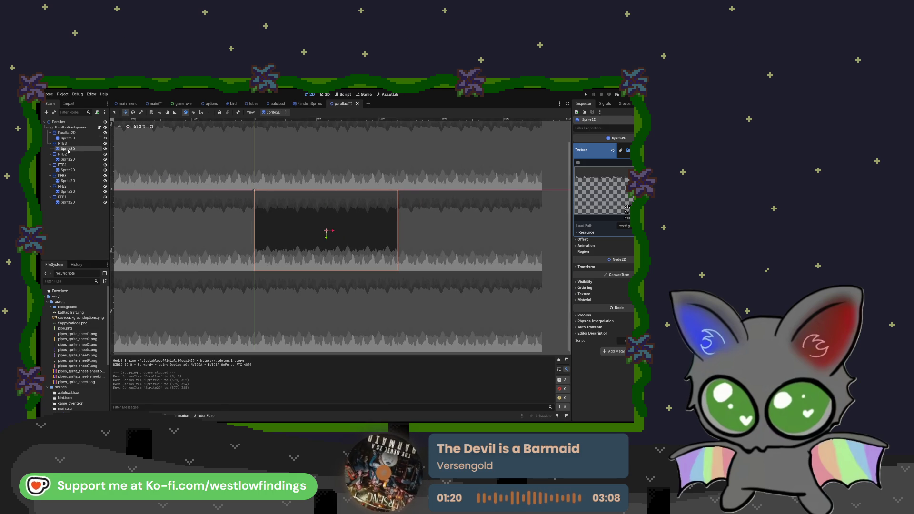
click(153, 104)
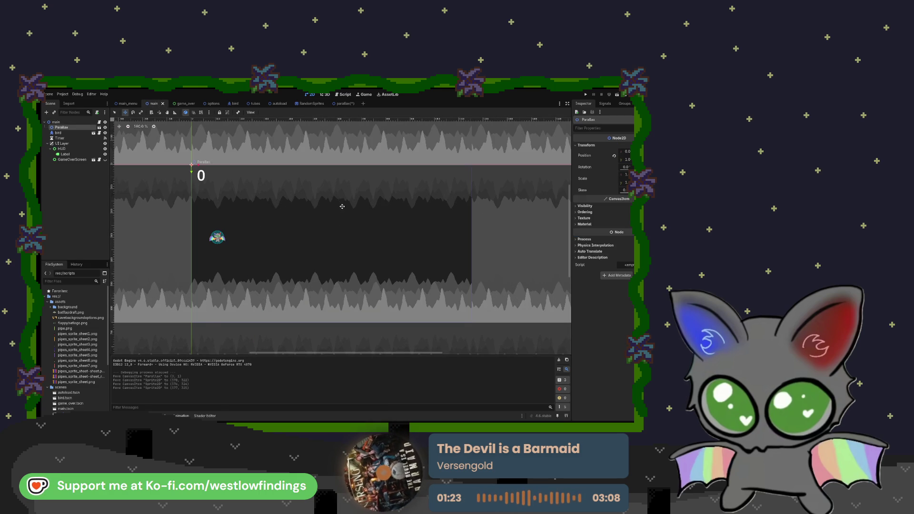
- Clear the last run's errors and warnings in the Debugger, then switch to the bird scene
scroll(343, 229, down, 1)
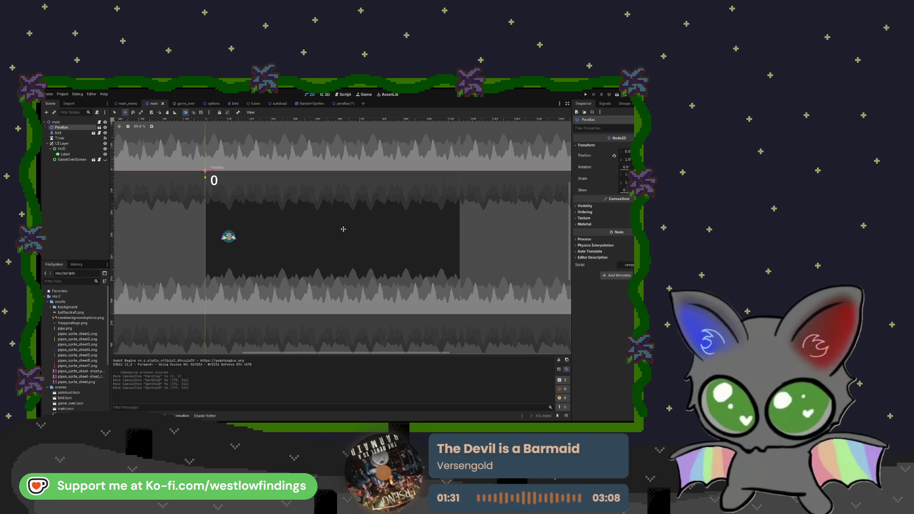
key(alt+d)
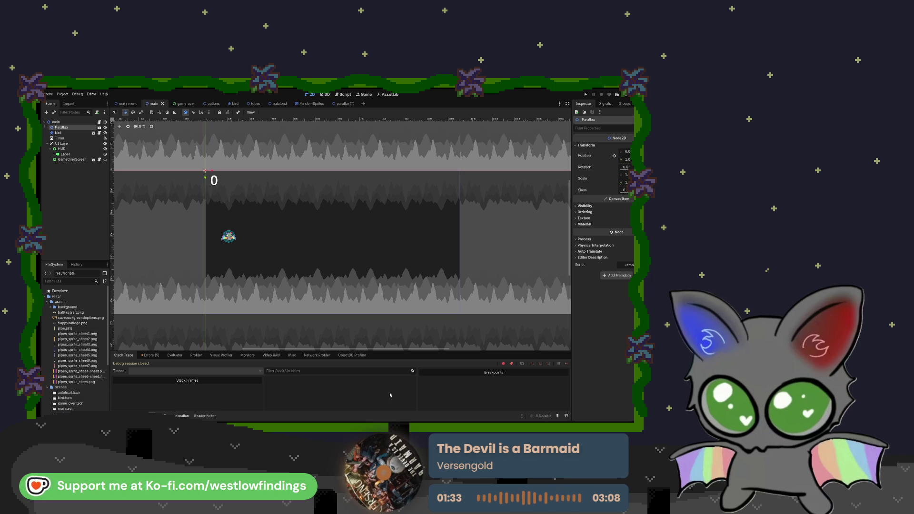
click(150, 355)
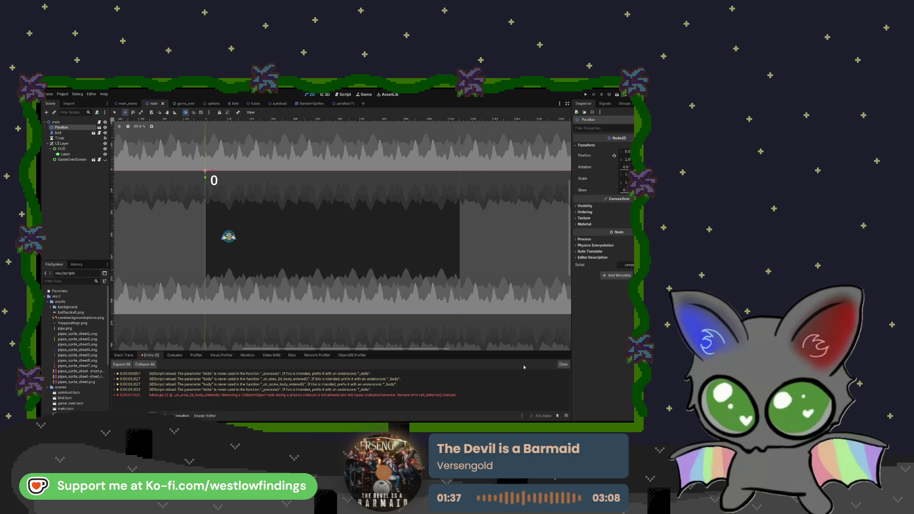
click(564, 365)
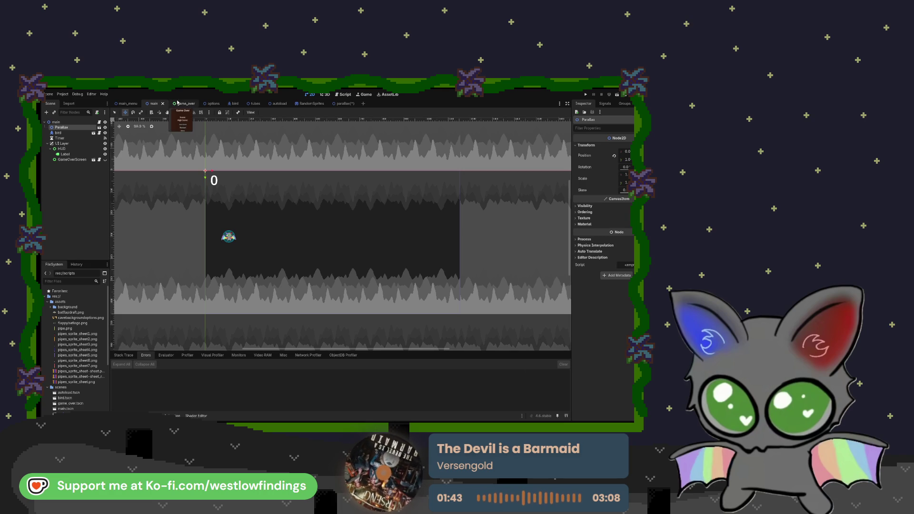
click(230, 103)
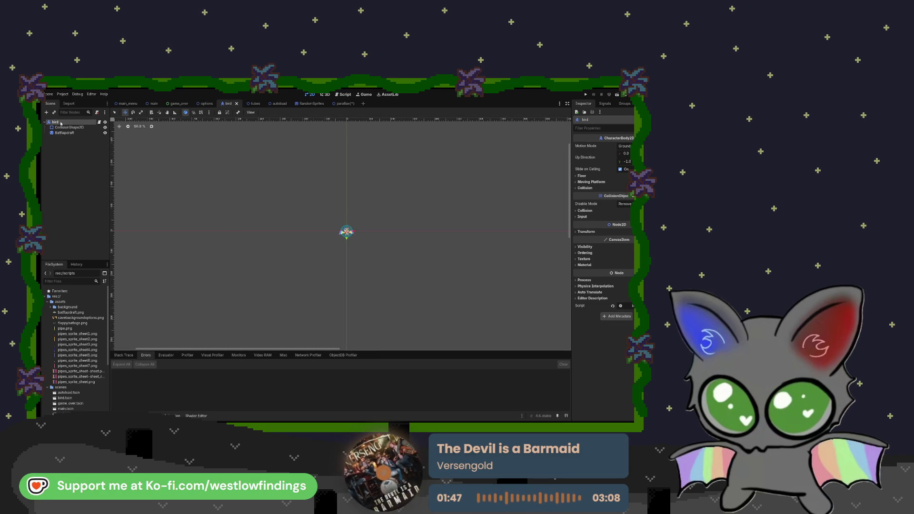
scroll(344, 226, up, 5)
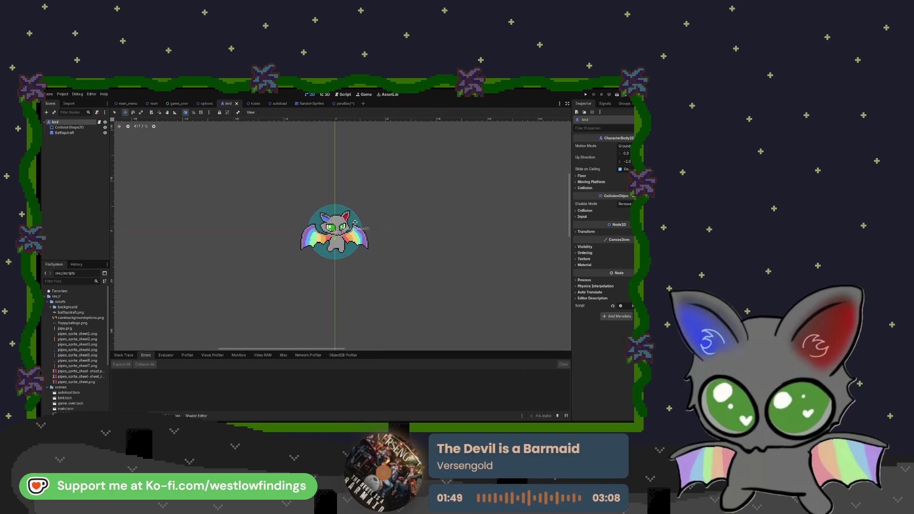
scroll(350, 195, up, 3)
scroll(337, 297, down, 5)
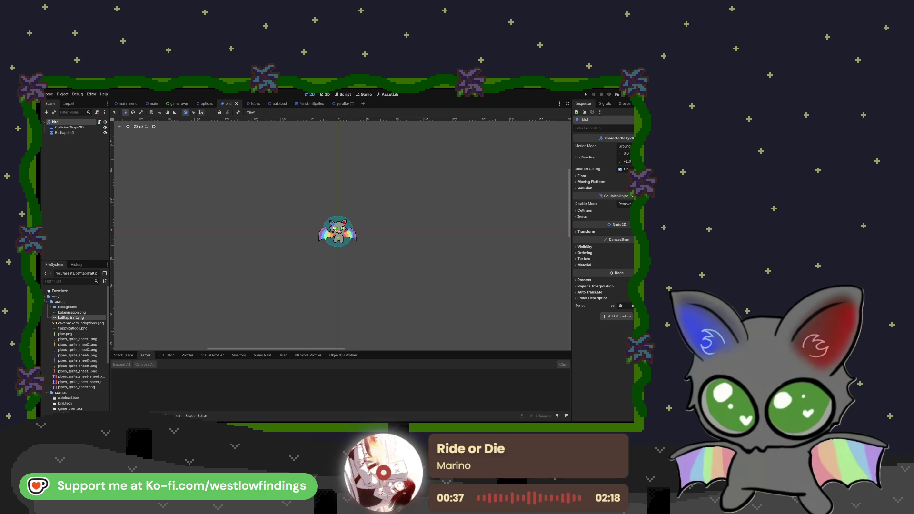
- Open bird.gd in the Script workspace and place the cursor at the end of line 12
key(ctrl+F3)
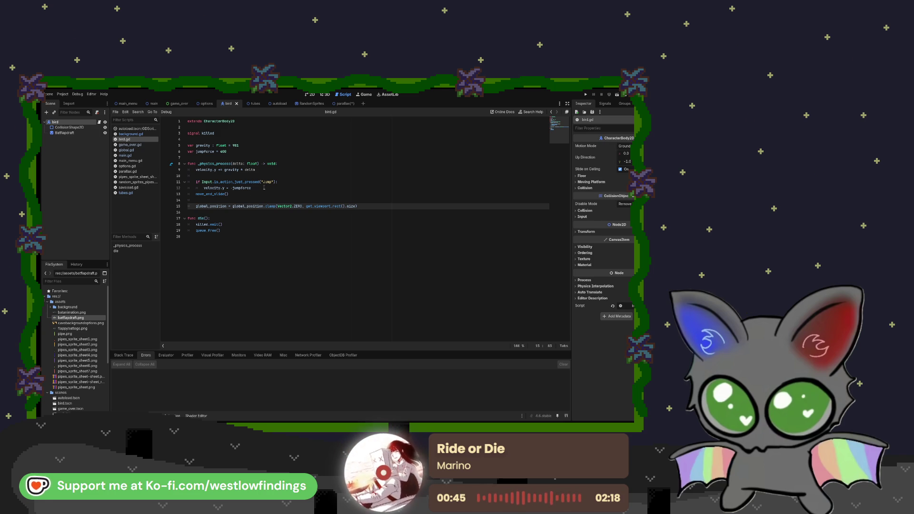
click(263, 188)
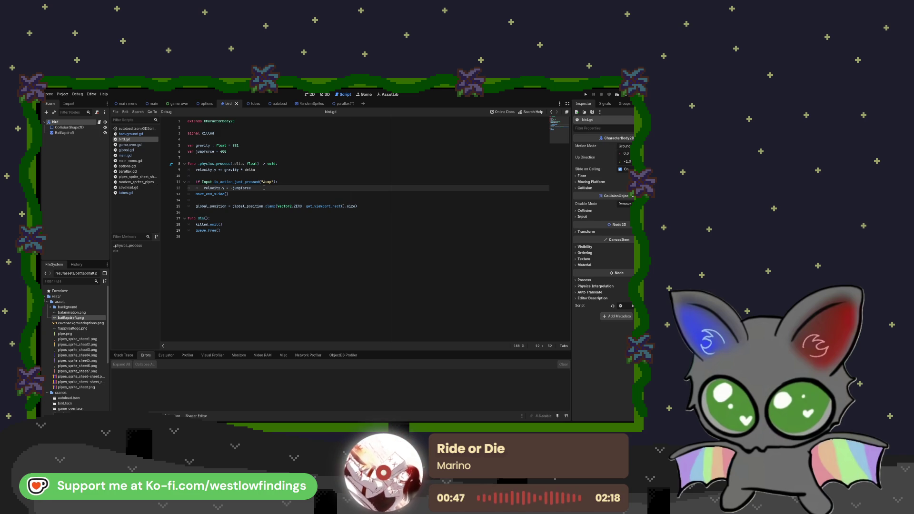
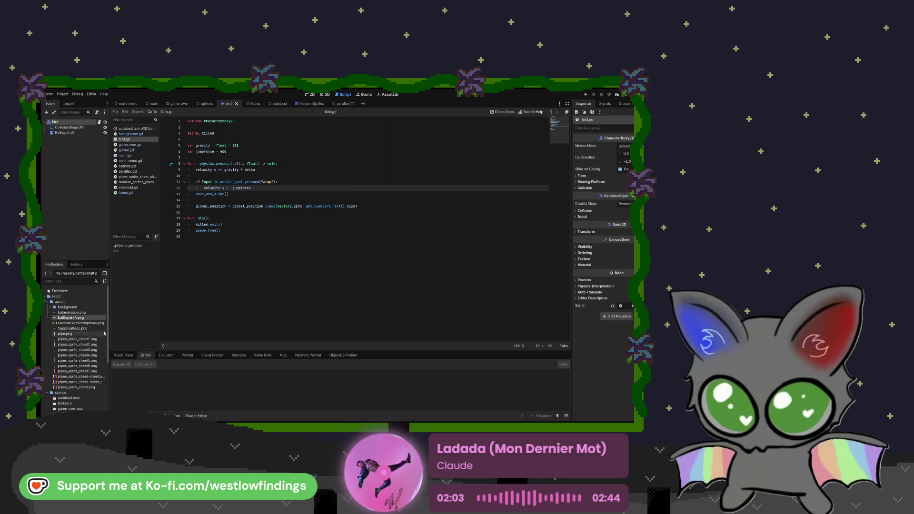
- Make batanimation.png the Batflapdraft sprite's texture and view the 2D scene
click(67, 133)
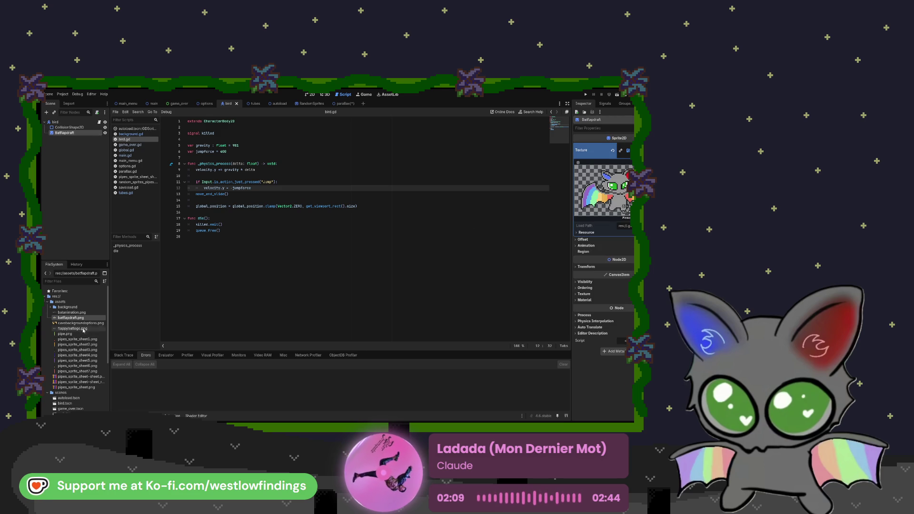
click(63, 313)
mouse_move(64, 314)
mouse_down()
mouse_move(476, 264)
mouse_move(476, 219)
mouse_move(602, 188)
mouse_up()
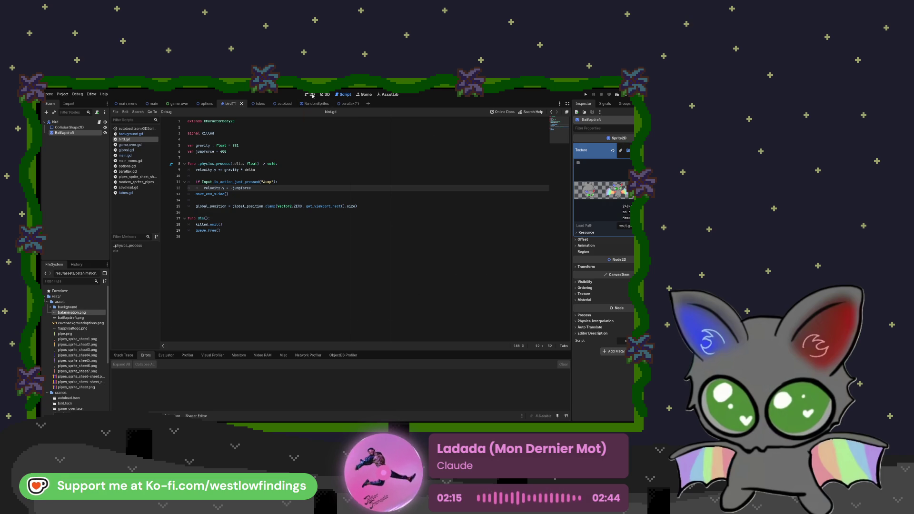
click(312, 95)
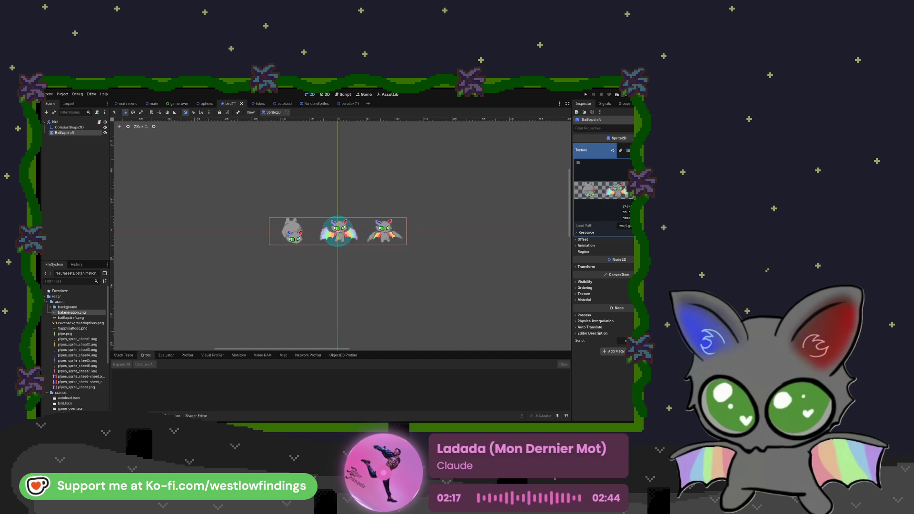
- Give the bat sprite Hframes 3 and Vframes 1, then edit its Frame value
click(585, 245)
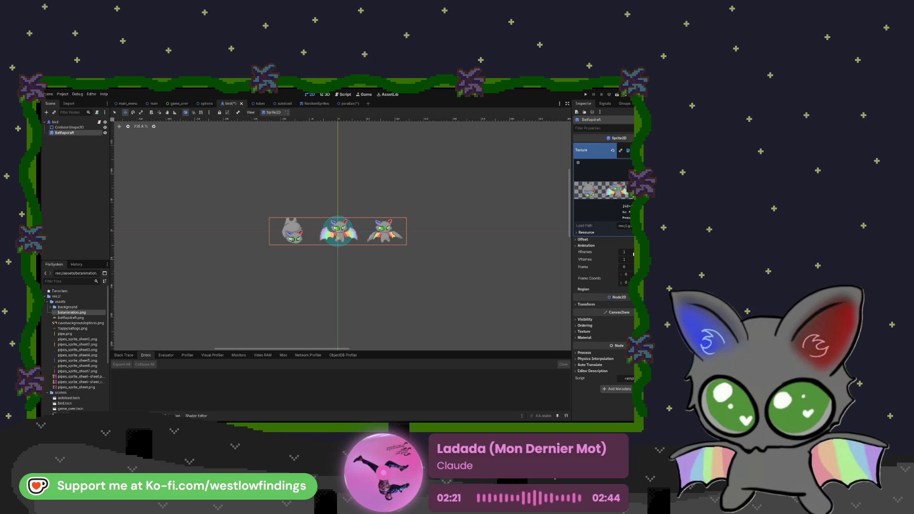
click(632, 252)
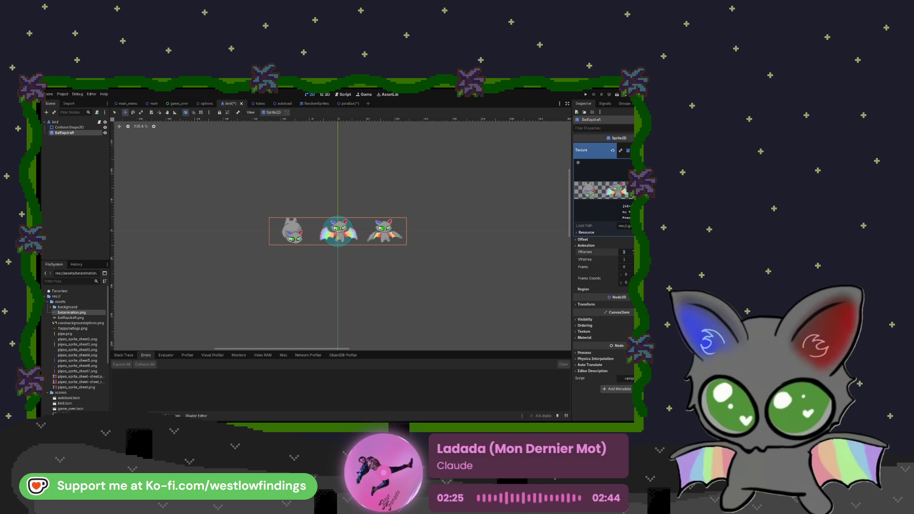
text(3)
key(Tab)
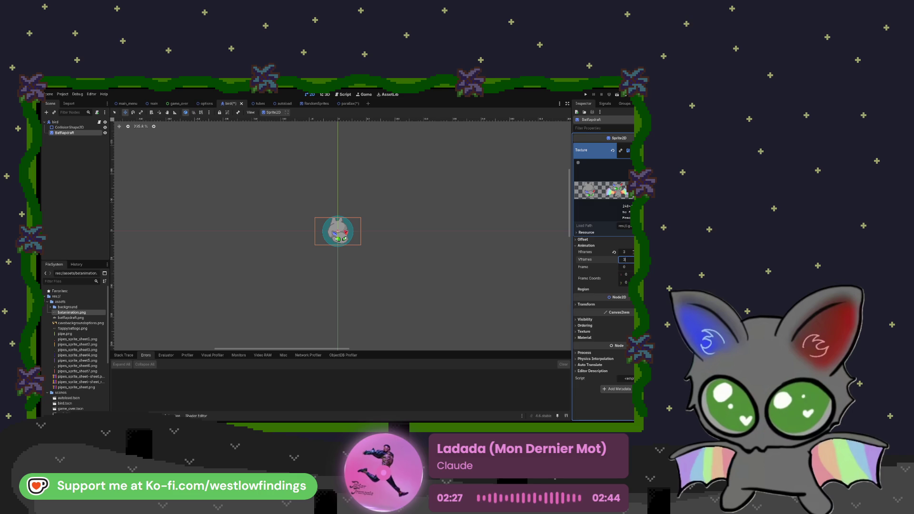
key(BackSpace)
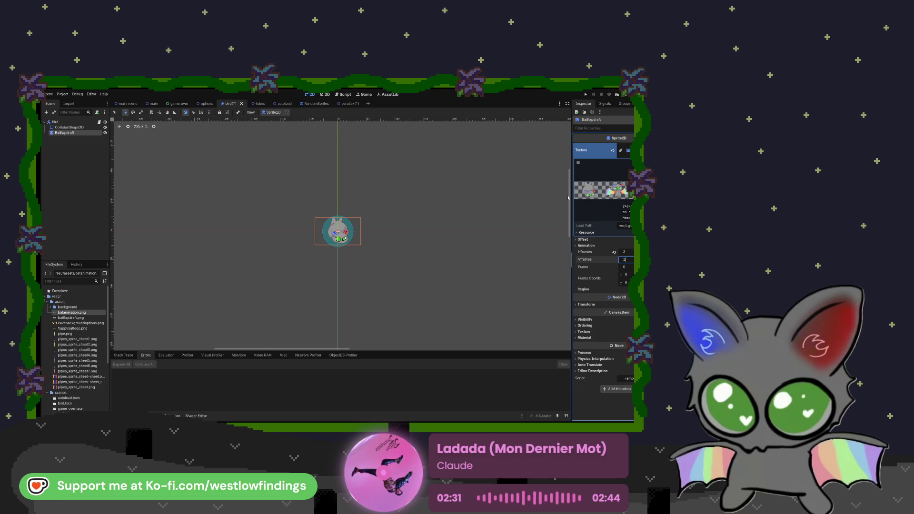
click(626, 267)
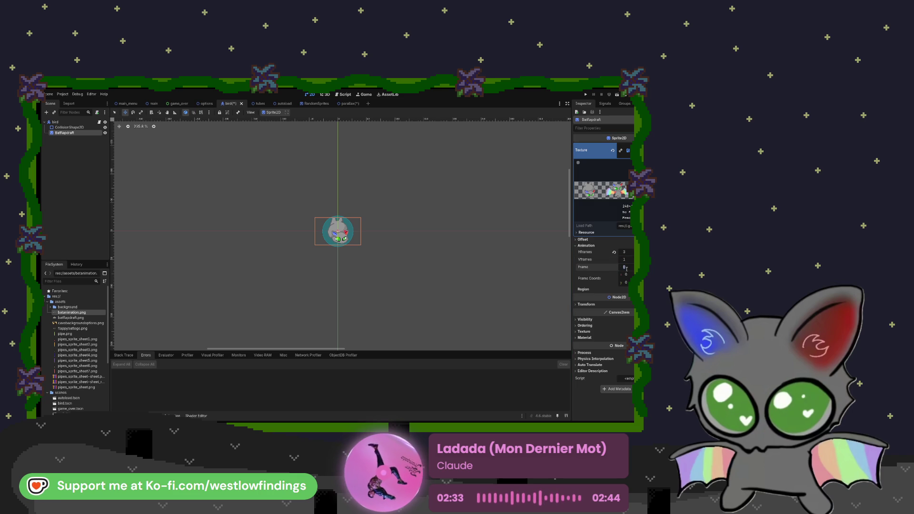
text(2)
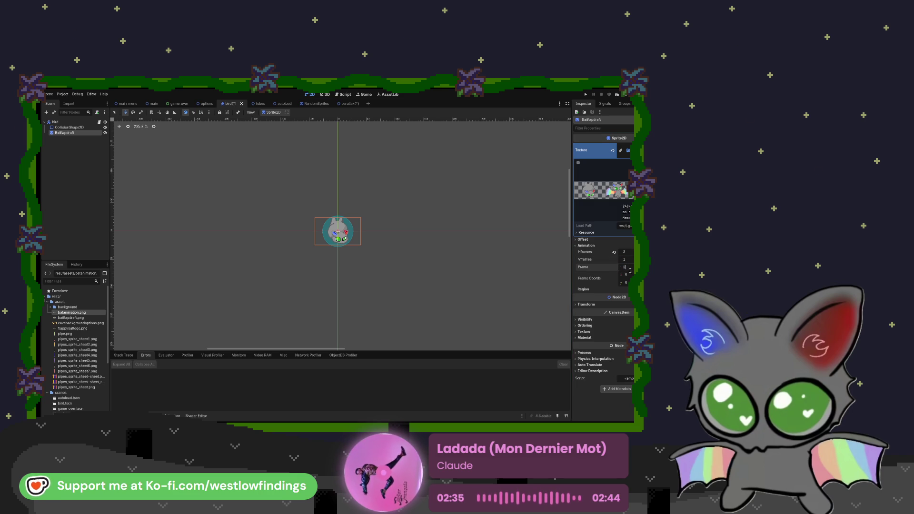
key(BackSpace)
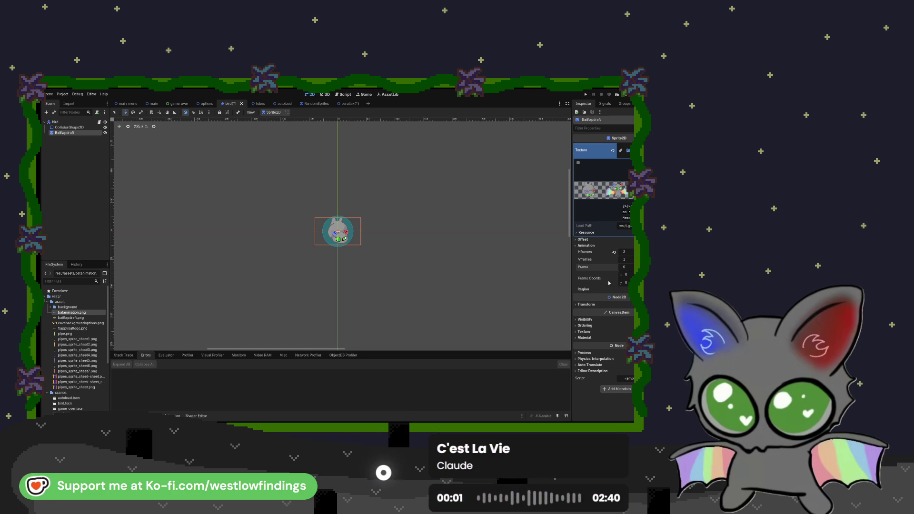
click(616, 239)
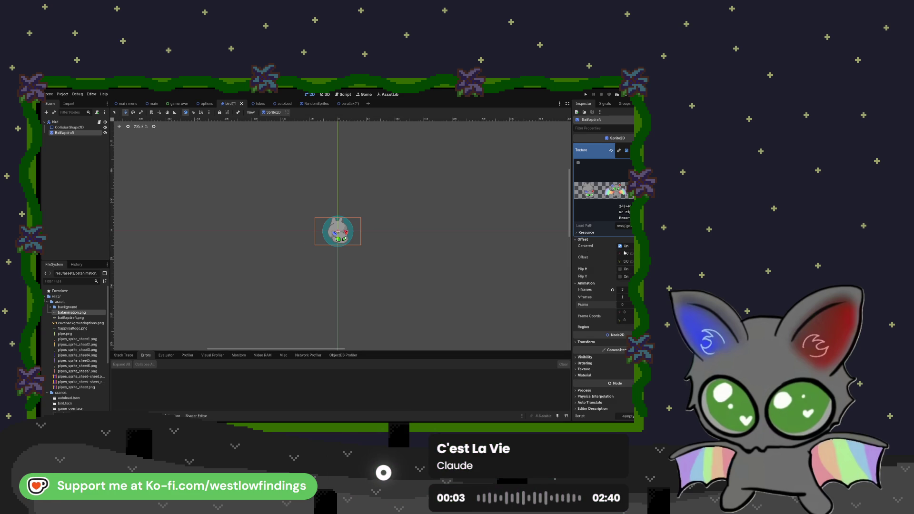
- Try a horizontal offset of 80, revert it to 0, and toggle Centered off and on
click(627, 253)
text(80)
key(Return)
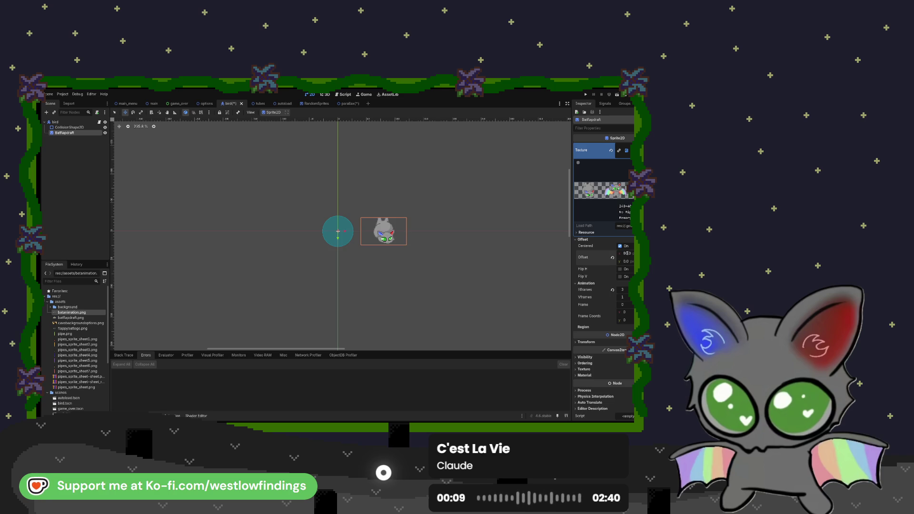
click(612, 258)
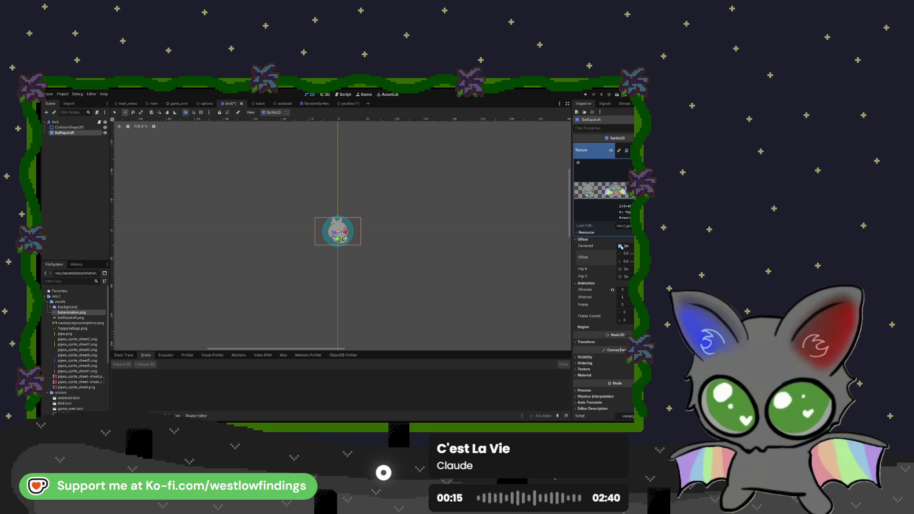
click(621, 247)
click(621, 247)
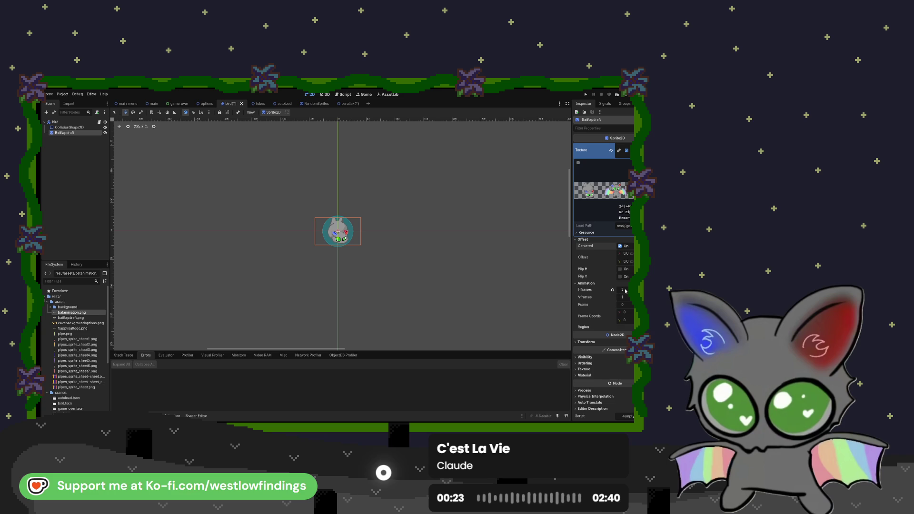
- Set the bat sprite's Hframes back to 1 so all three poses show
click(619, 289)
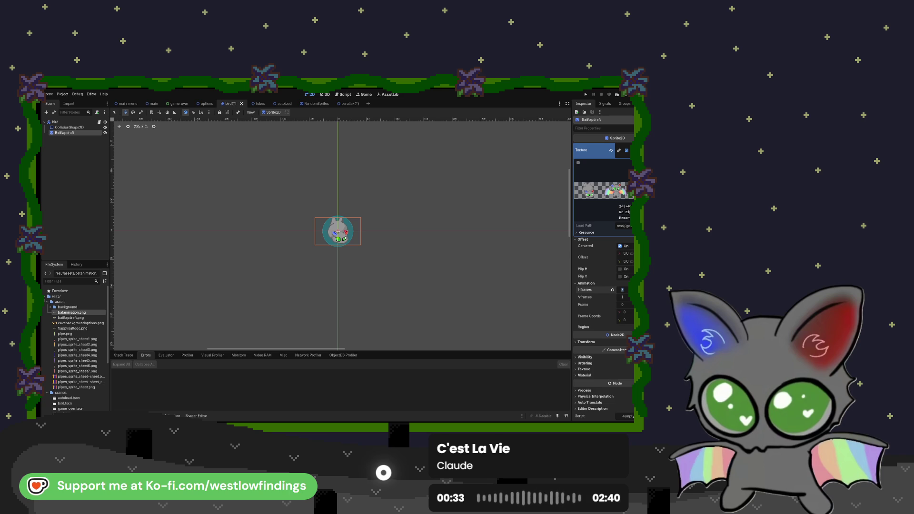
text(1)
key(Return)
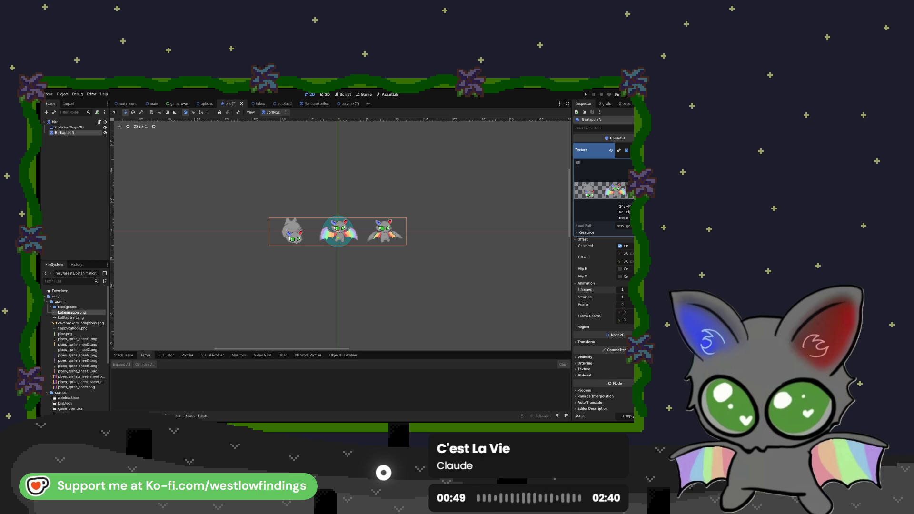
click(631, 239)
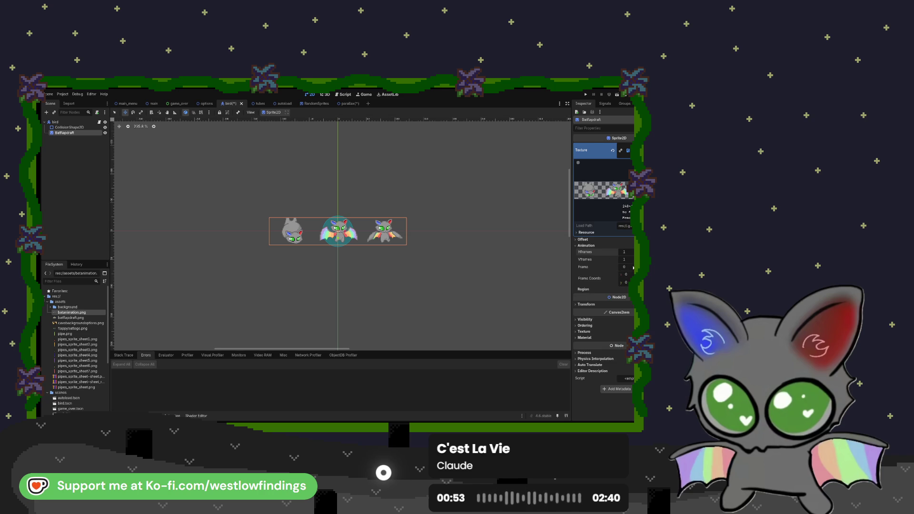
- Set Hframes to 3 again and change the displayed Frame to 2, then 1
click(627, 252)
text(3)
key(Return)
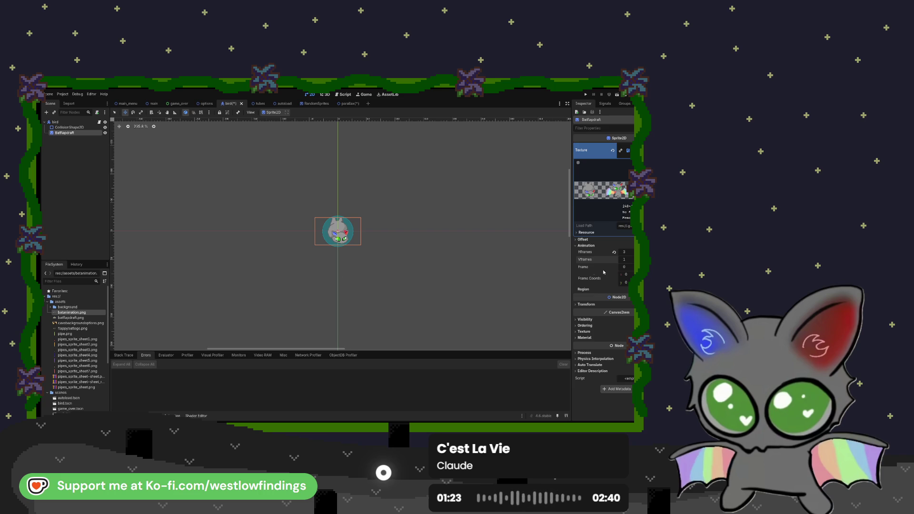
drag(625, 270, 626, 267)
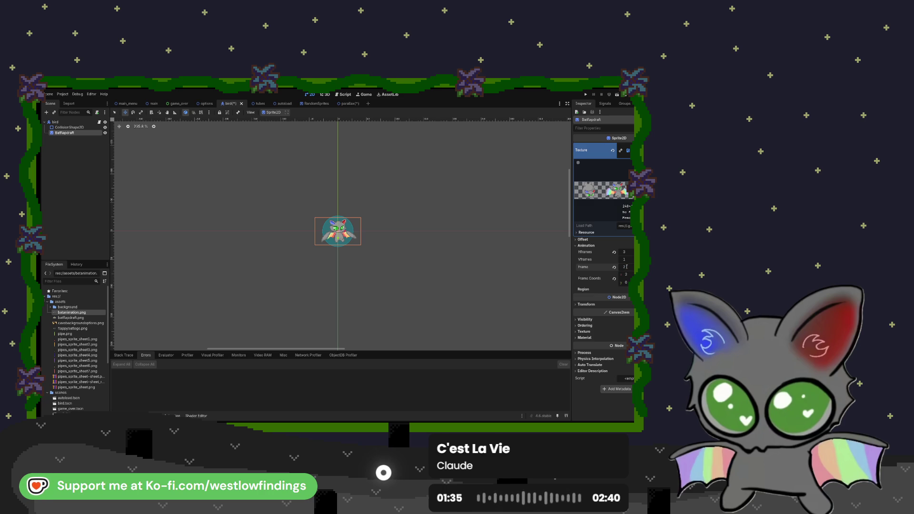
text(1)
key(Return)
- Cycle the Frame field through 0 and 2, settling on frame 1, then launch a test run
text(0)
key(Return)
text(2)
key(Return)
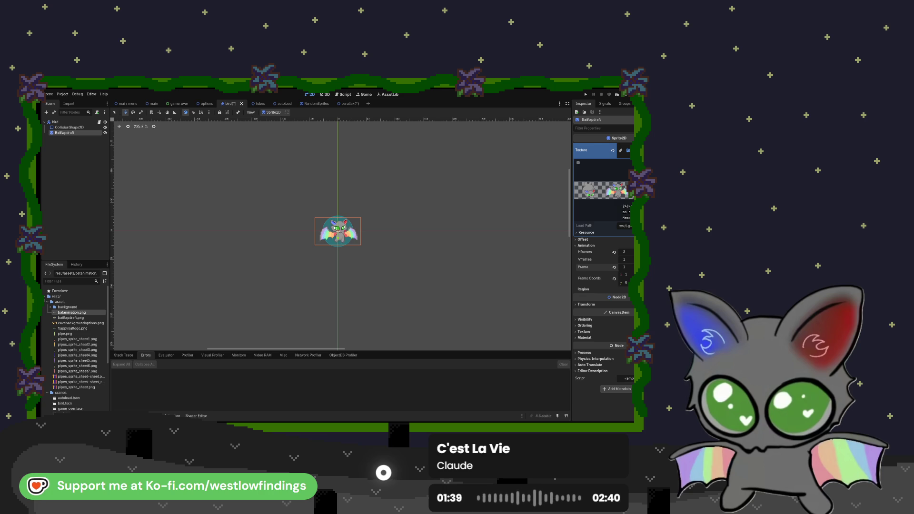
text(1)
key(Return)
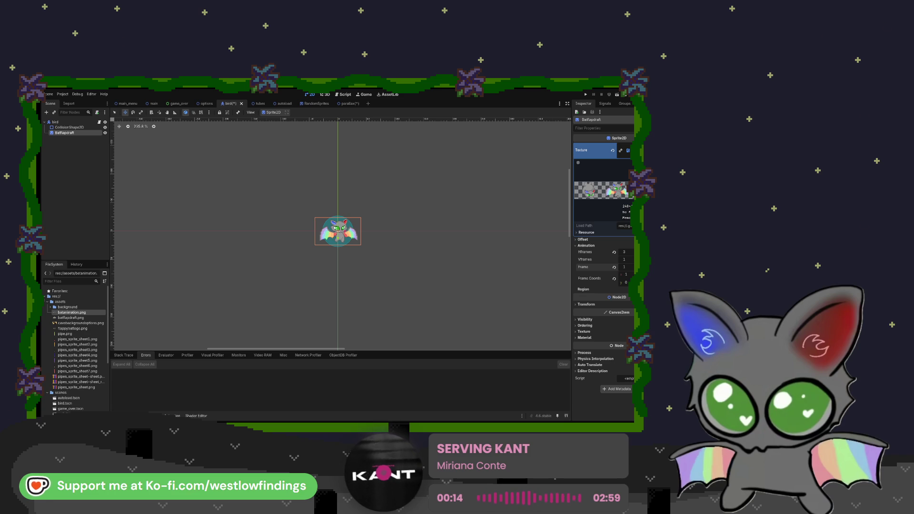
key(F5)
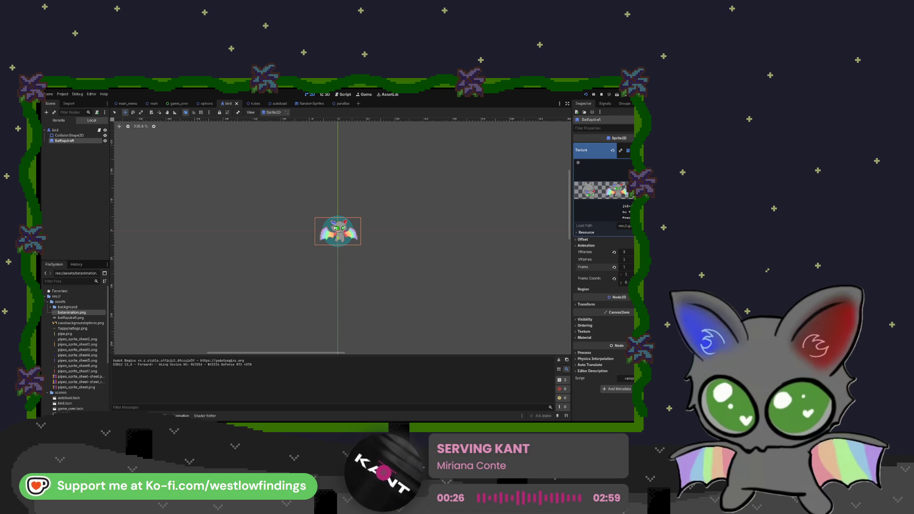
- Stop the running game, clear the logged errors, and view the Stack Trace
key(F8)
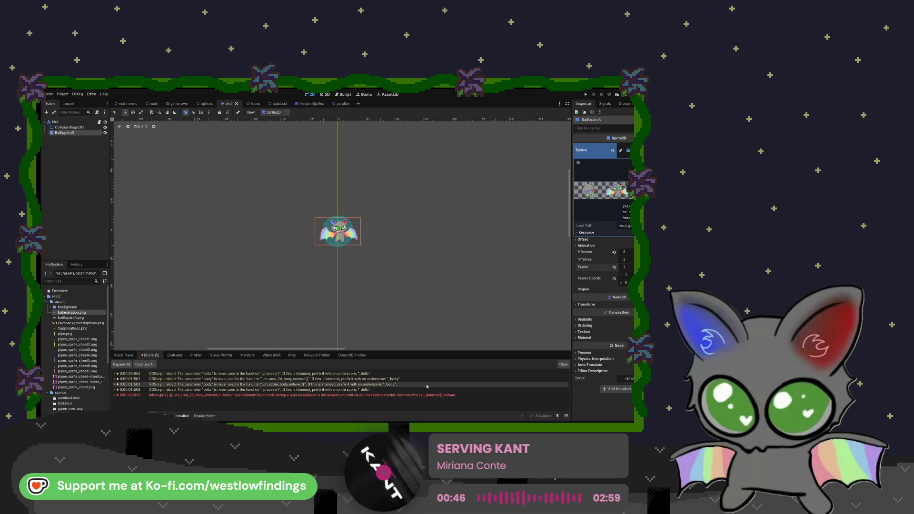
click(562, 364)
click(123, 355)
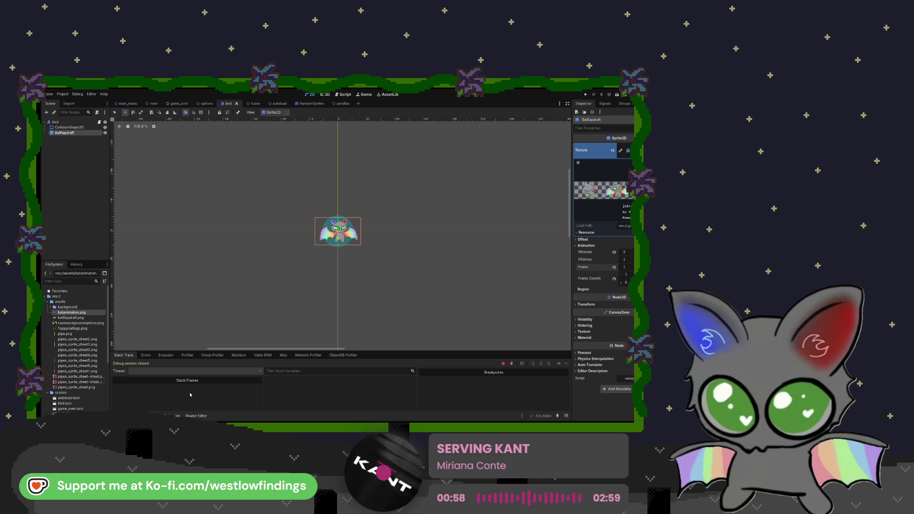
click(84, 123)
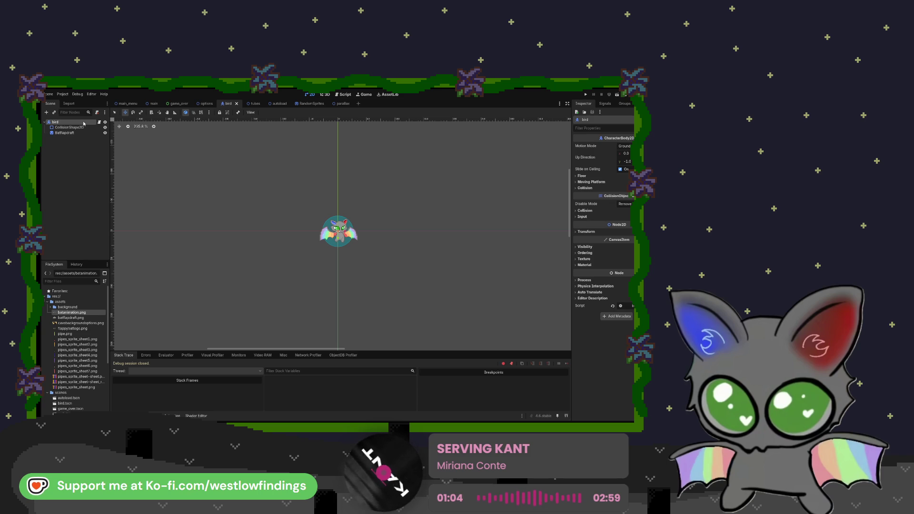
- Add an AnimationPlayer node under the bird node
key(ctrl+v)
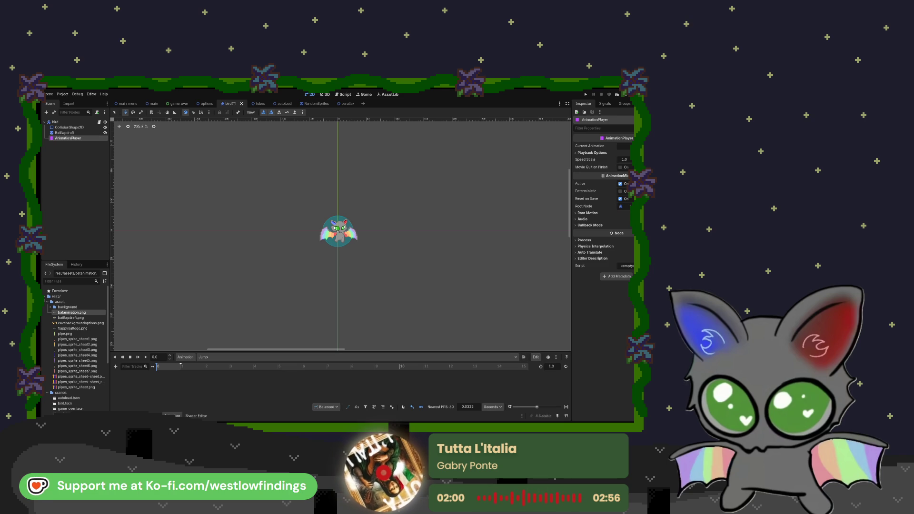
- Preview the Jump animation and return the animation time to 0
key(shift+d)
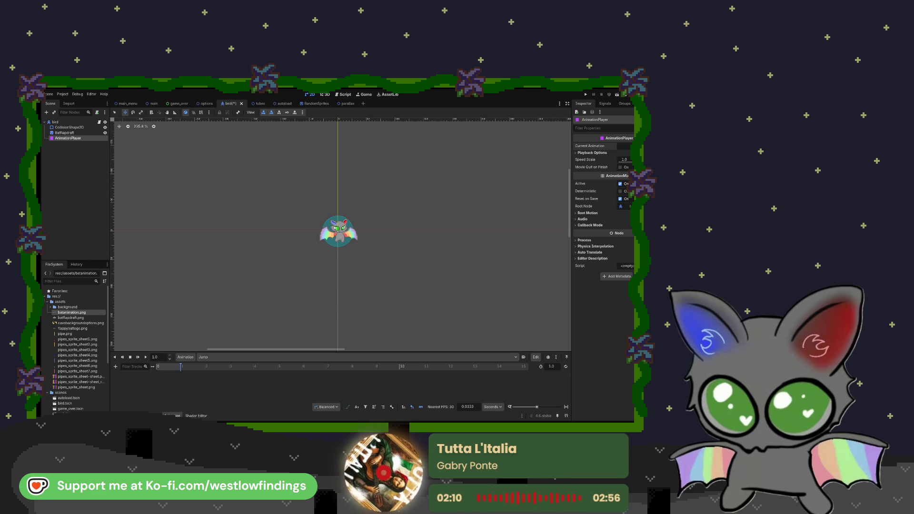
click(158, 367)
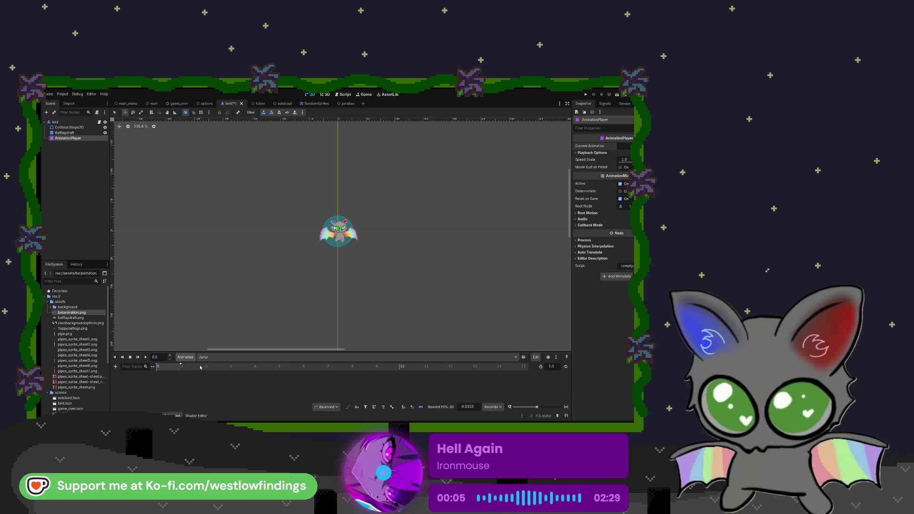
scroll(210, 356, down, 1)
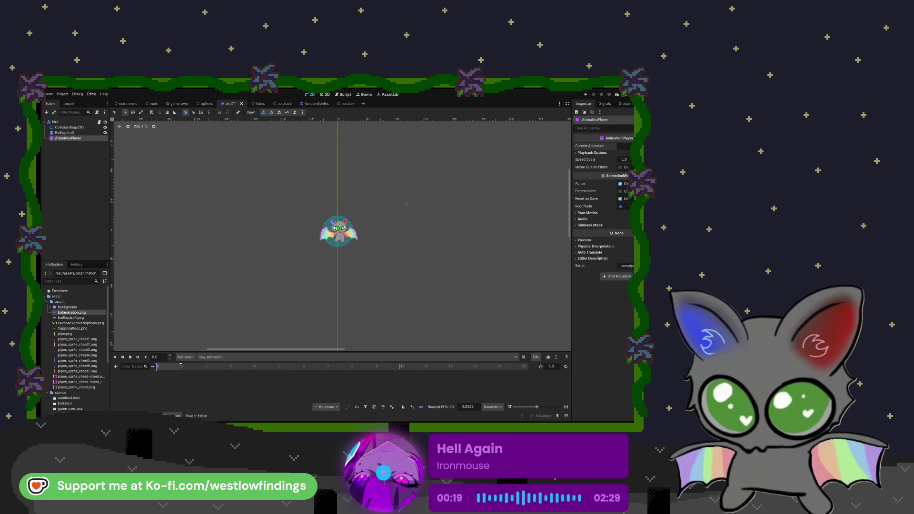
- Confirm the animation name Fall and scrub its timeline back near the start
key(Return)
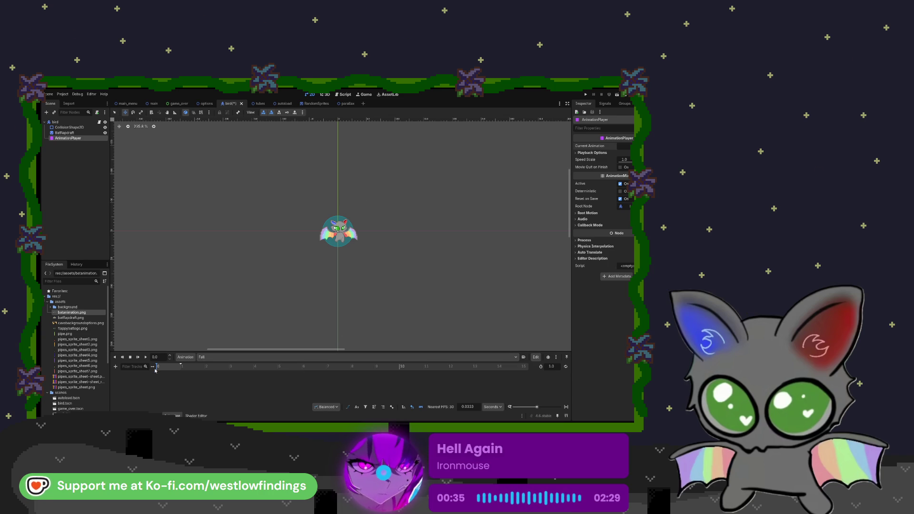
click(181, 366)
drag(180, 367, 158, 369)
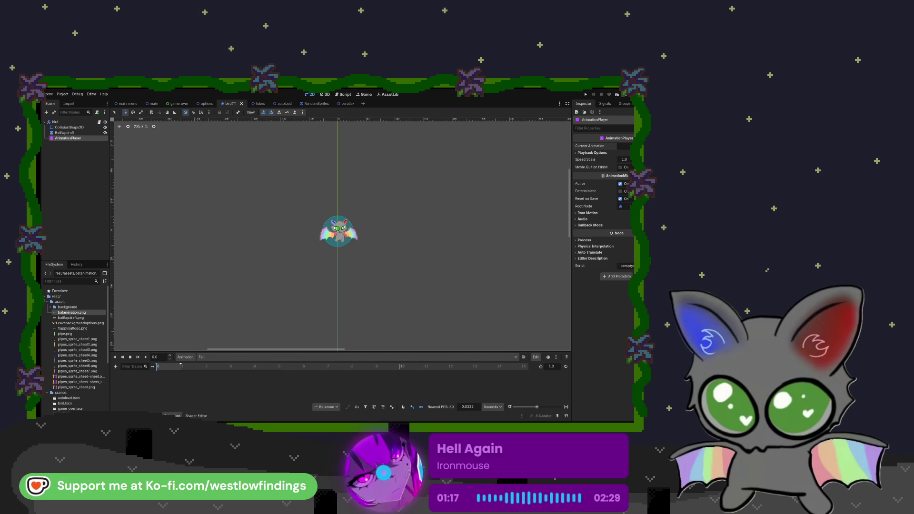
click(65, 133)
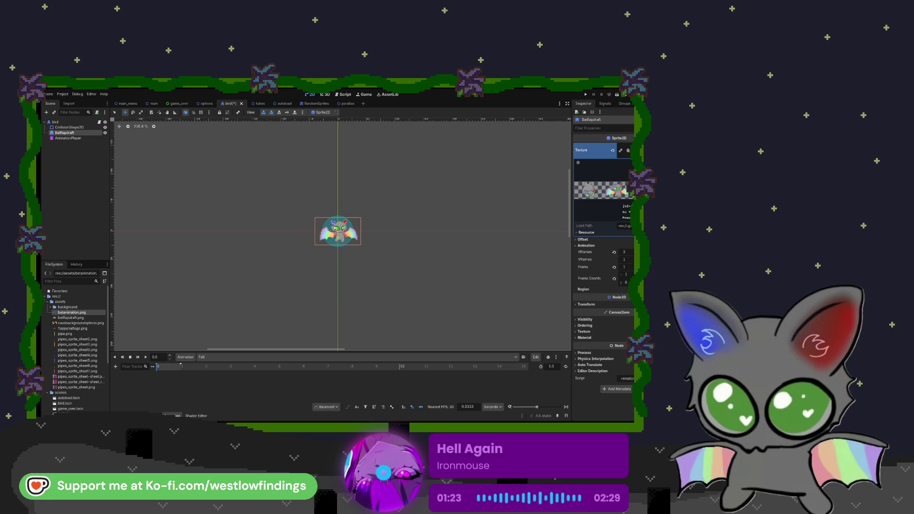
- In Jump, key the sprite's Frame at 0 and its next frame at 1.0 seconds
click(473, 360)
click(471, 373)
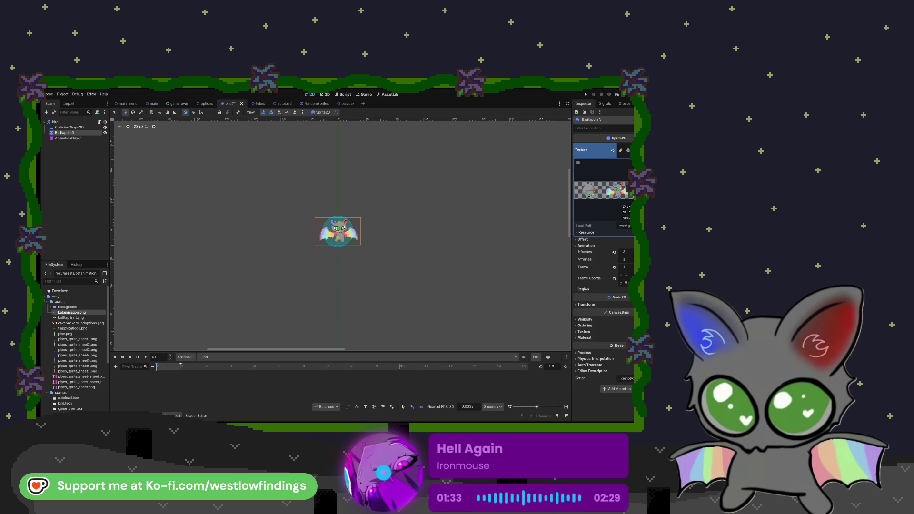
click(628, 267)
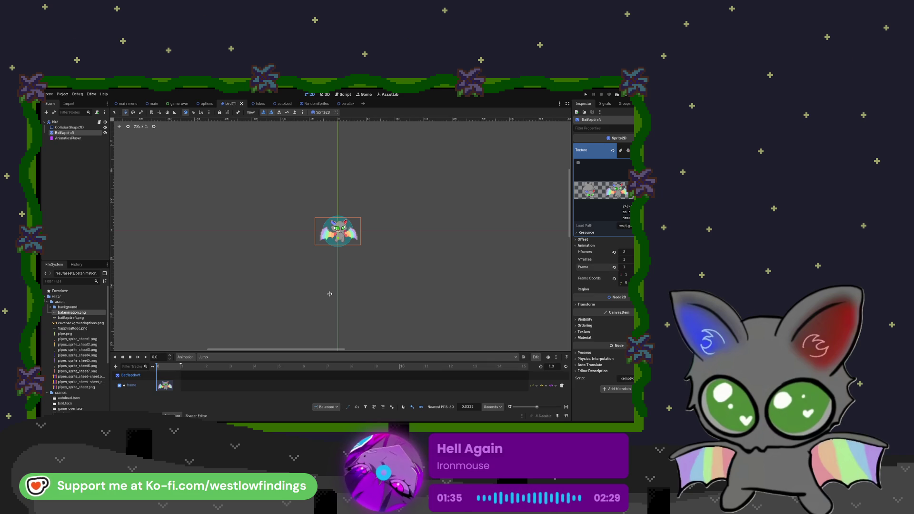
click(181, 366)
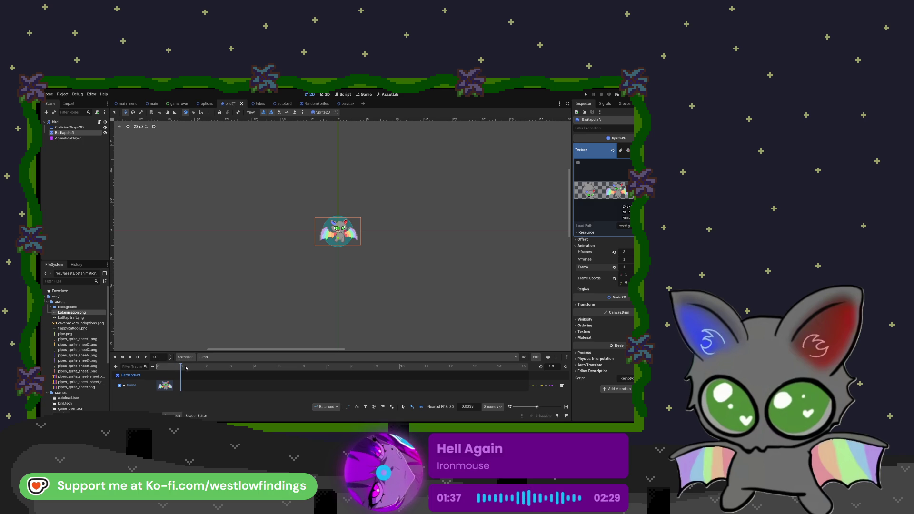
click(629, 265)
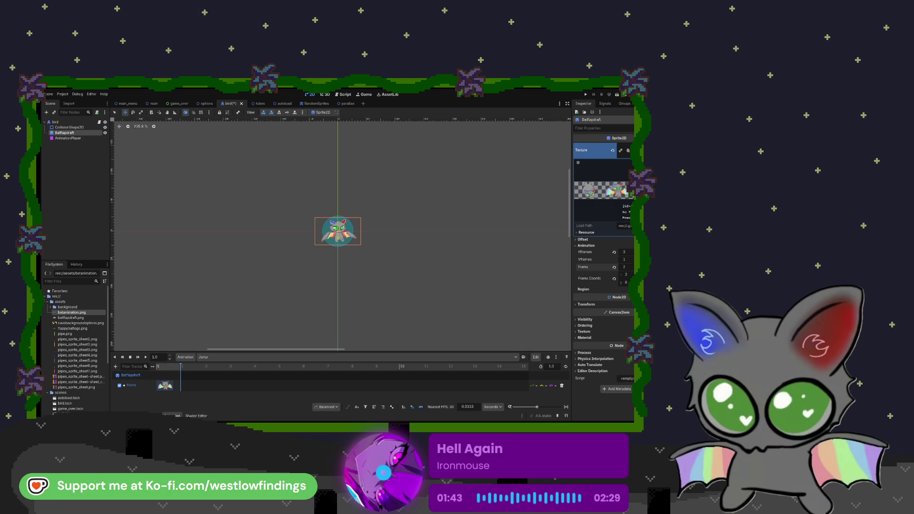
click(629, 267)
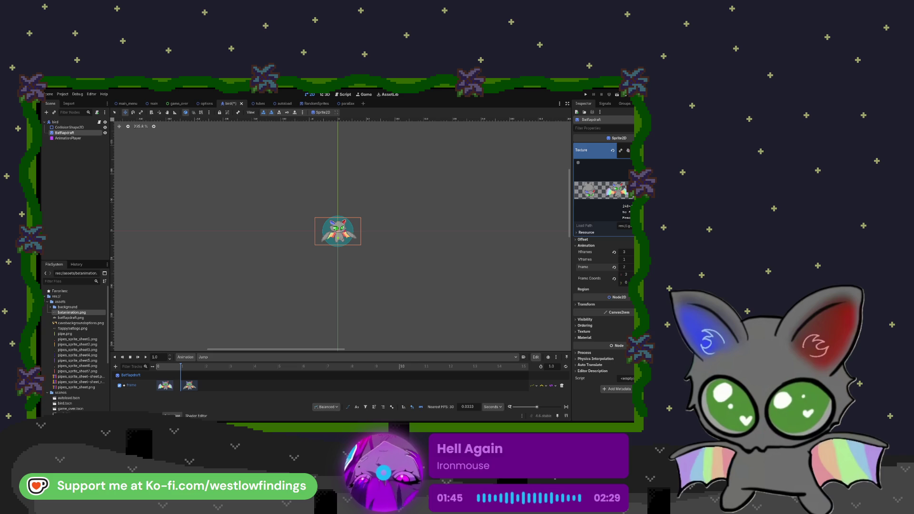
- Play and scrub Jump to check the frames, then switch to the Fall animation
click(145, 357)
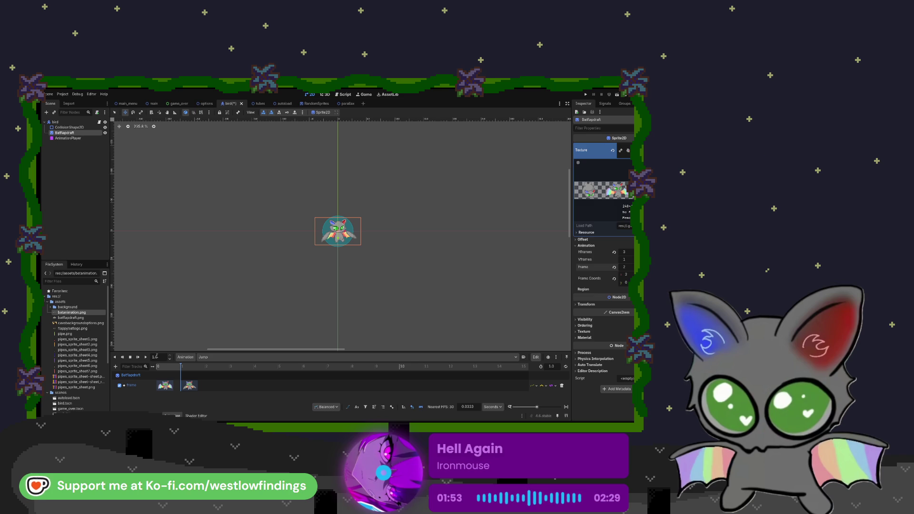
mouse_move(179, 369)
mouse_down()
mouse_move(168, 373)
mouse_move(192, 377)
mouse_move(182, 374)
mouse_up()
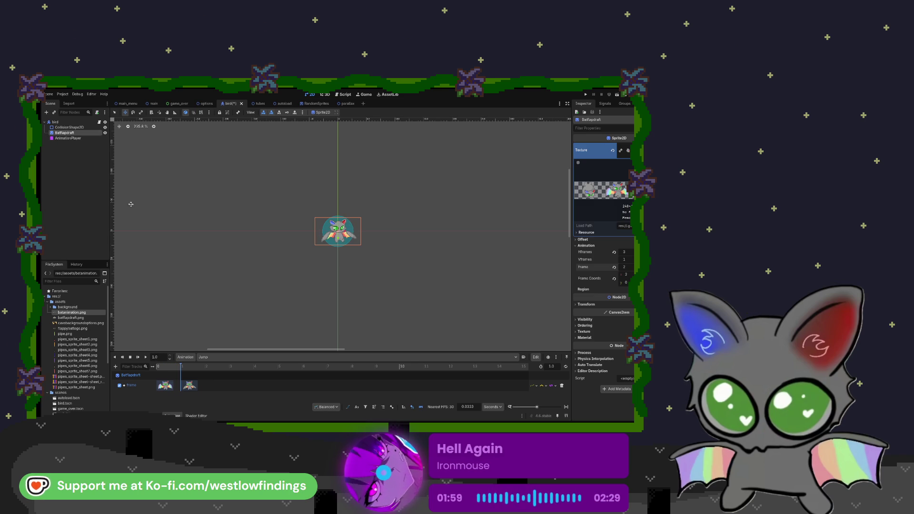
click(219, 356)
click(222, 367)
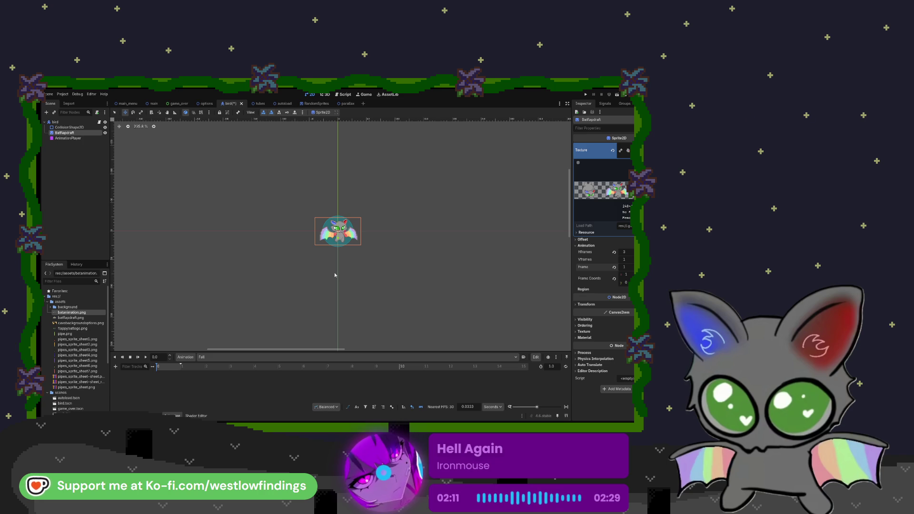
- Preview the bat's RESET, Fall and Jump animations, leave Fall selected, then run the game
click(238, 357)
click(228, 376)
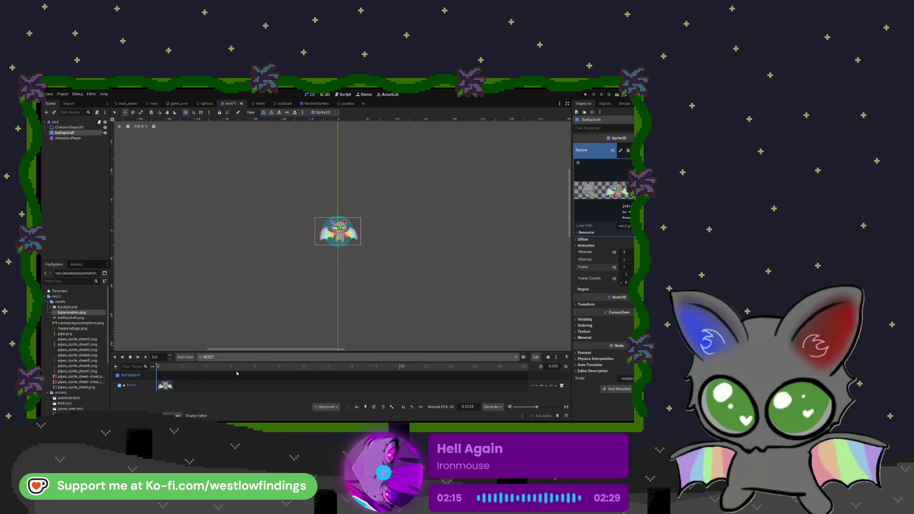
click(228, 357)
click(226, 363)
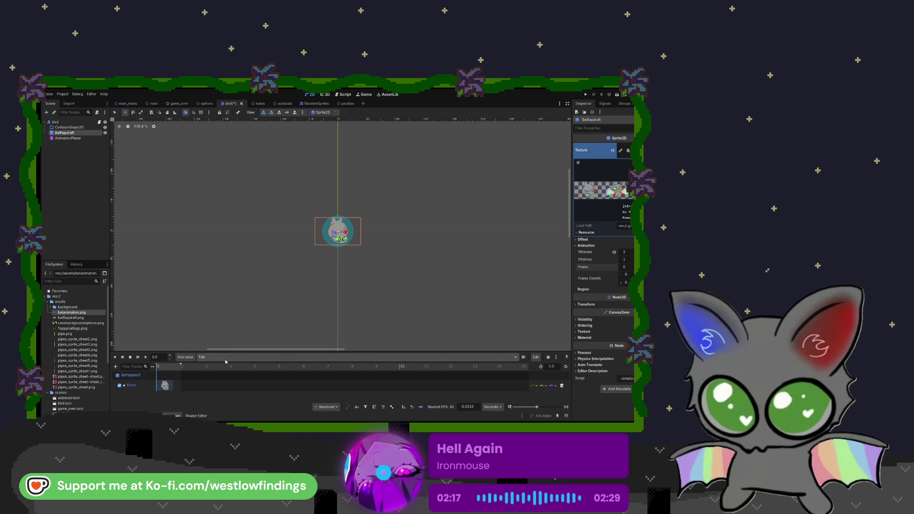
click(227, 357)
click(319, 371)
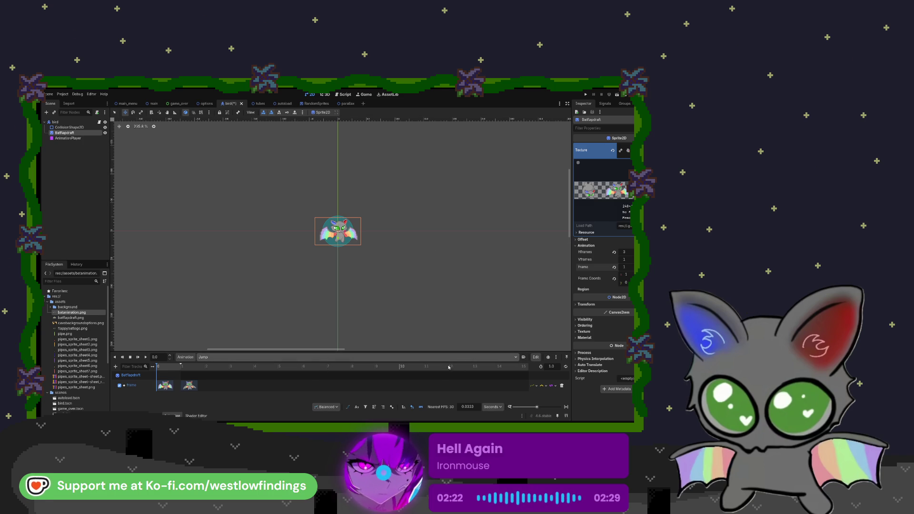
click(476, 357)
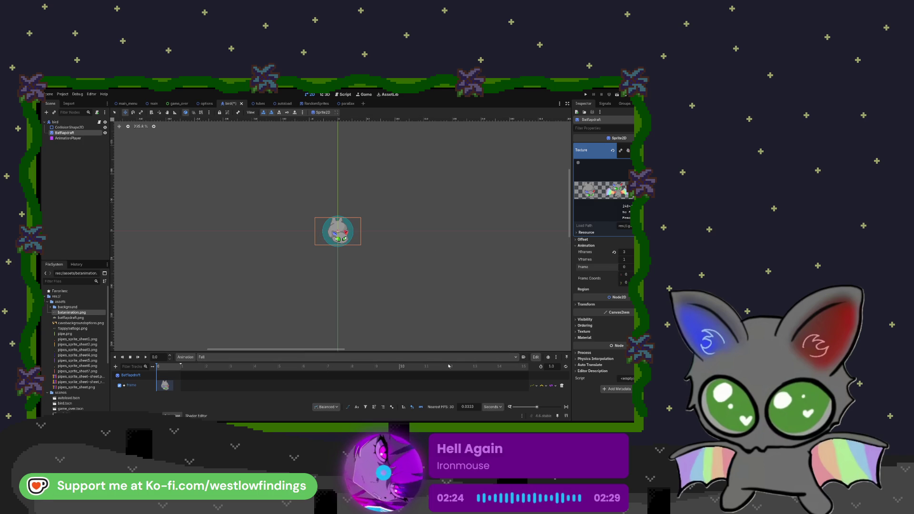
click(585, 95)
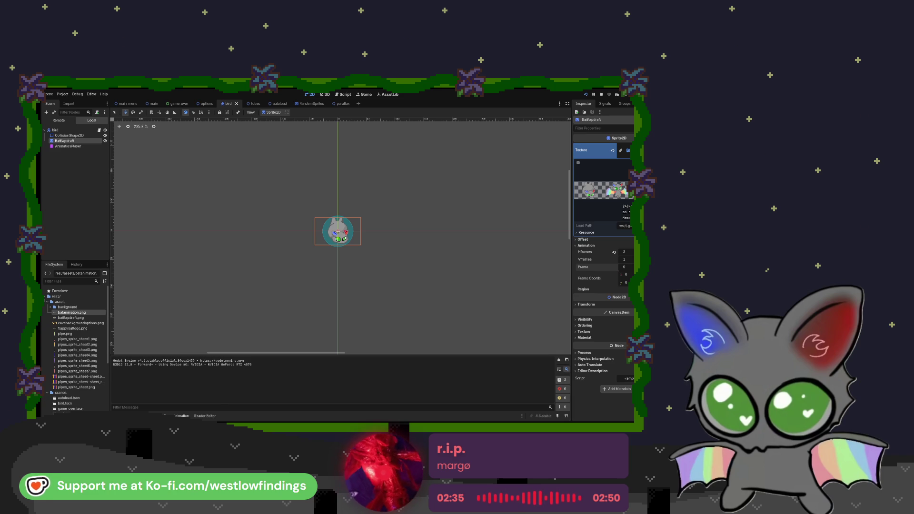
- Stop the game, open bird.gd, and drop an AnimationPlayer reference onto line 2, removing extra blank lines
key(F8)
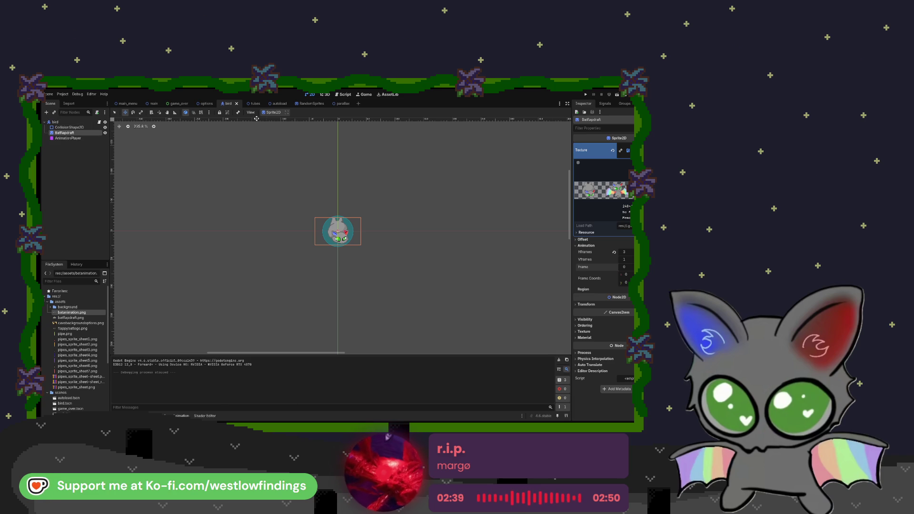
key(ctrl+F3)
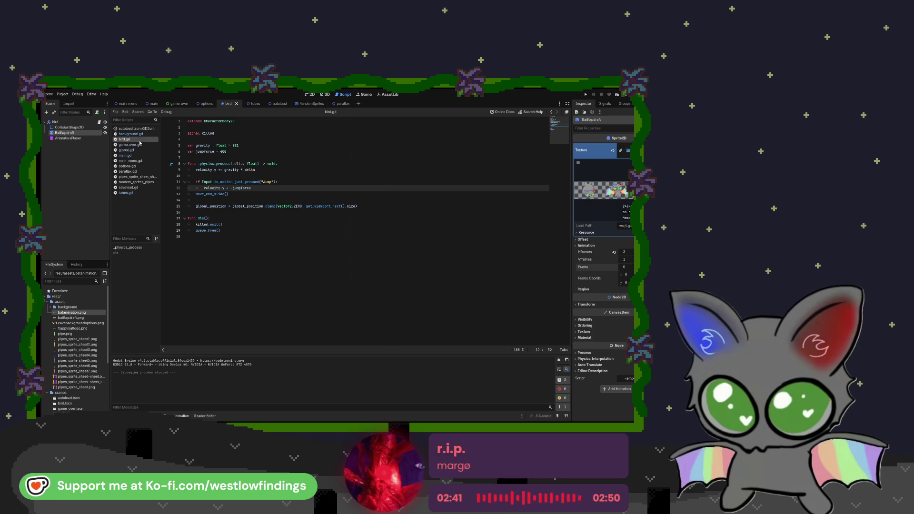
mouse_move(68, 138)
mouse_down()
mouse_move(247, 154)
mouse_move(223, 129)
mouse_up()
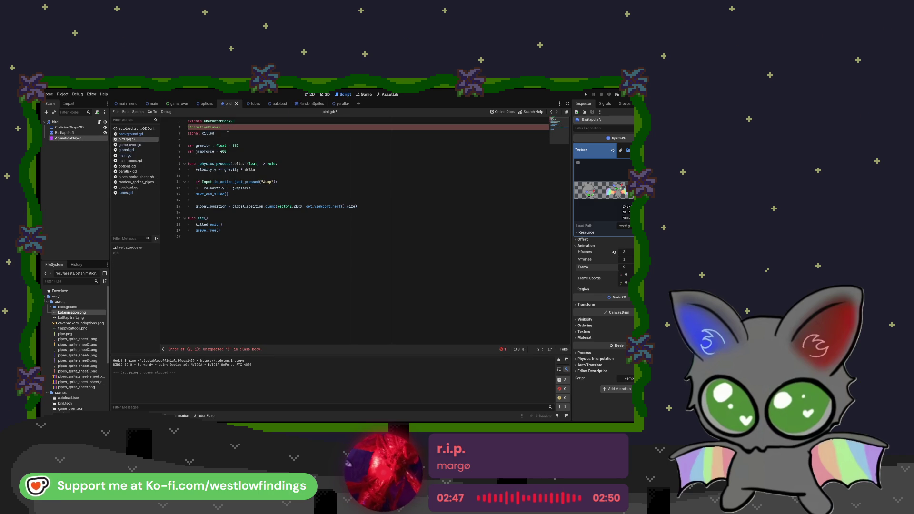
key(Return)
key(Down)
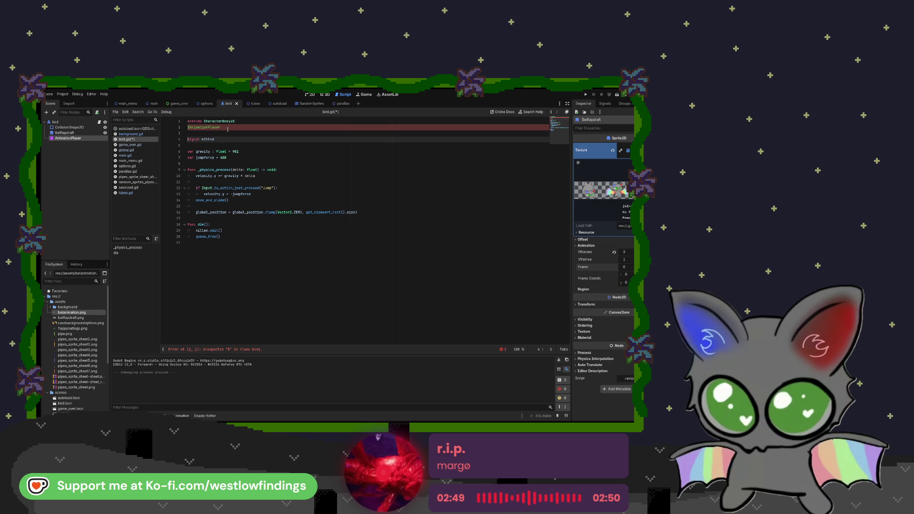
key(End)
key(Delete)
key(BackSpace)
key(BackSpace)
key(BackSpace)
key(BackSpace)
key(BackSpace)
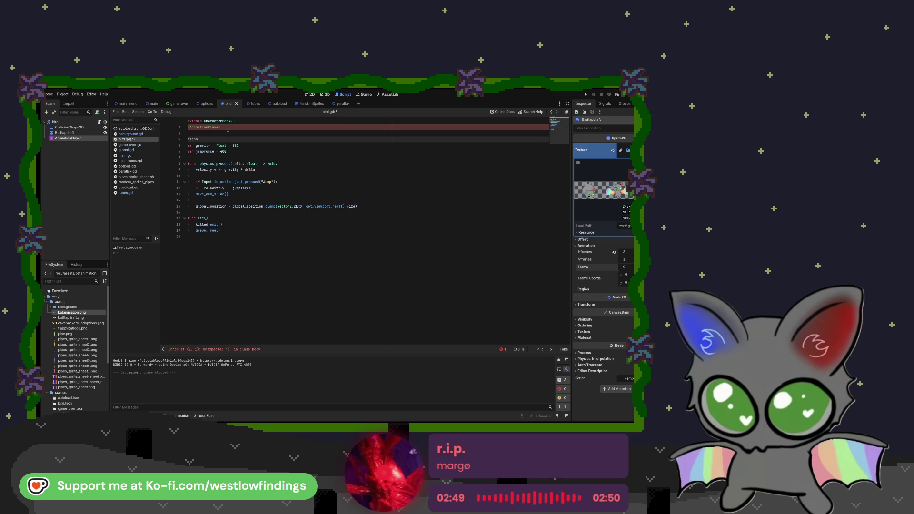
key(BackSpace)
key(BackSpace)
key(BackSpace)
key(Up)
key(Return)
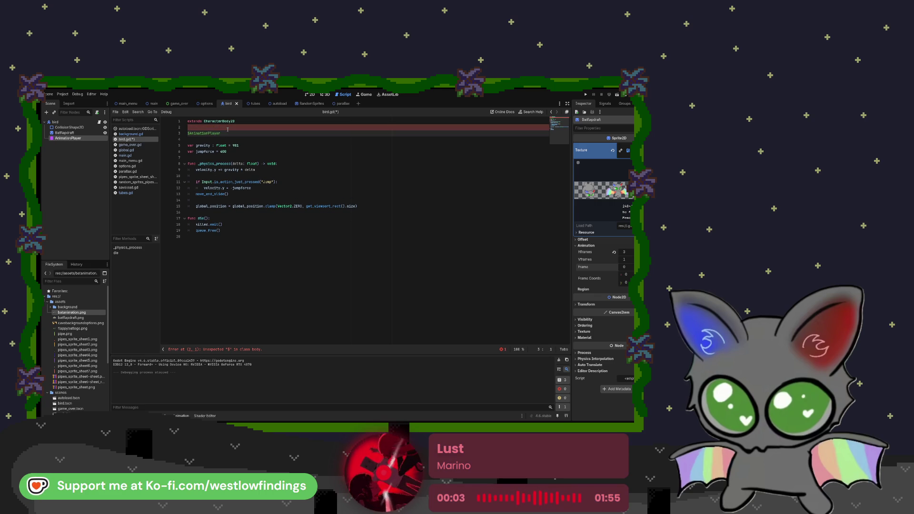
text(@on)
key(Return)
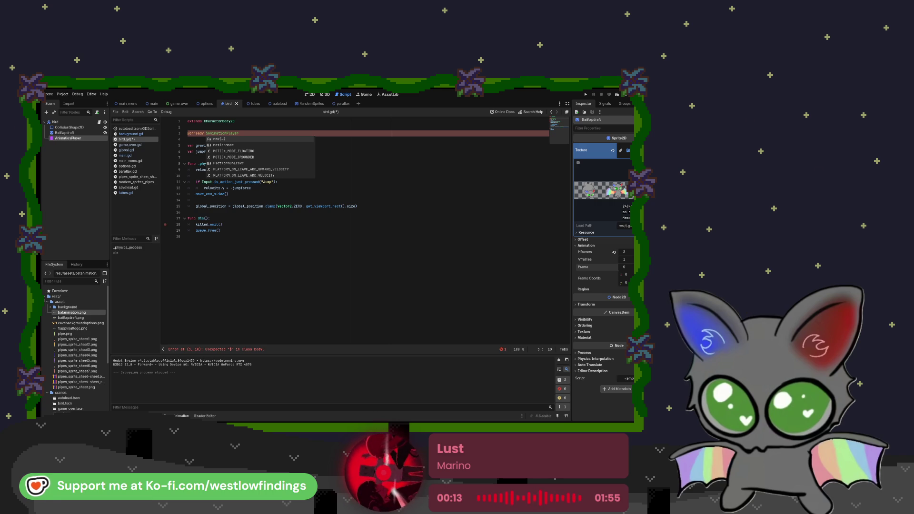
click(205, 133)
text(var animation)
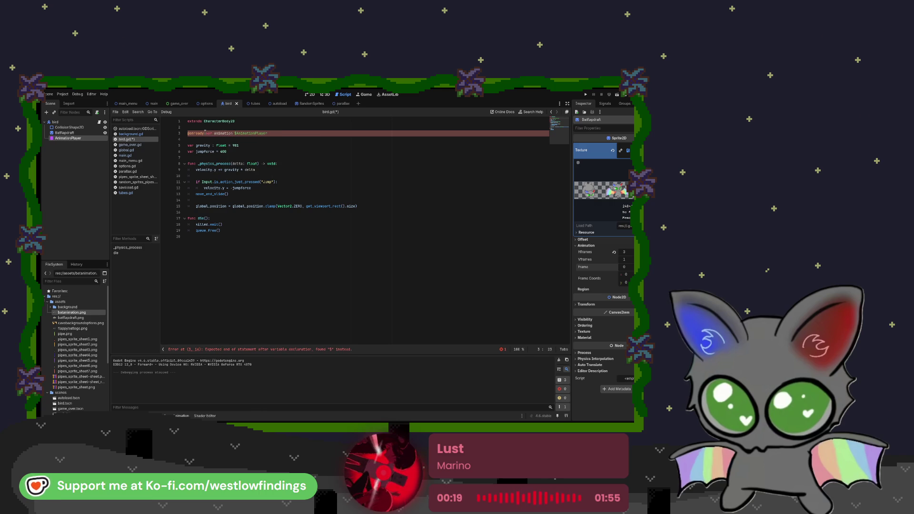
text(_player)
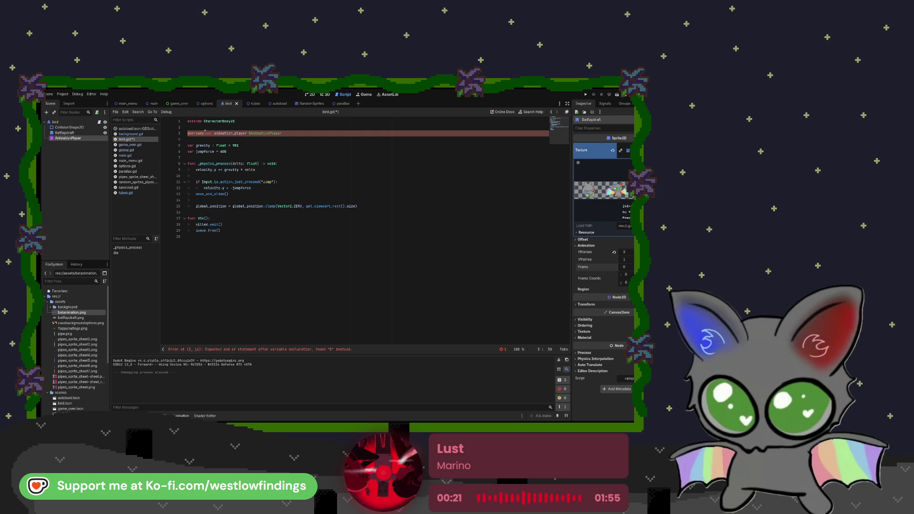
text(: )
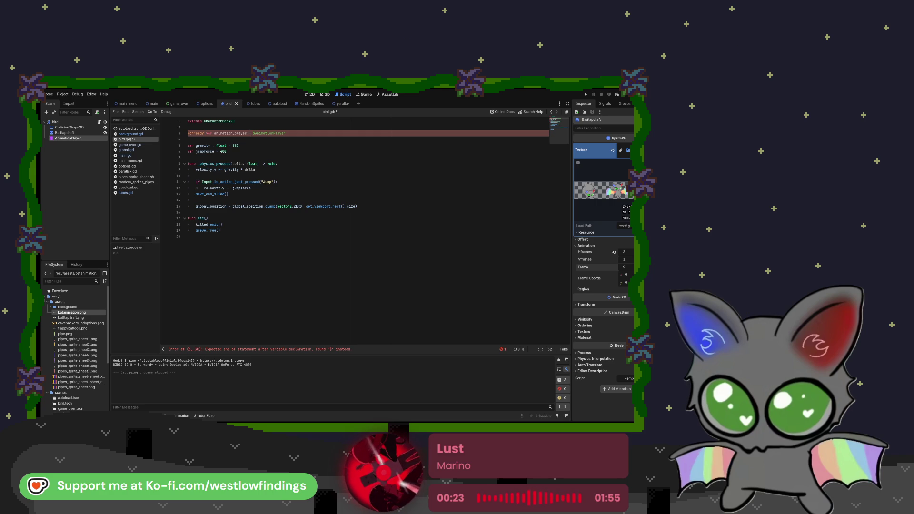
text(AnimationPla)
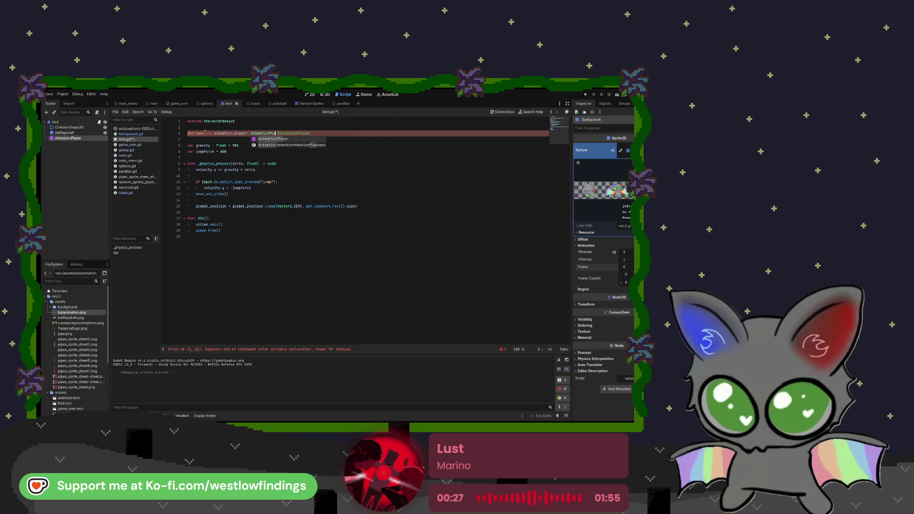
key(Return)
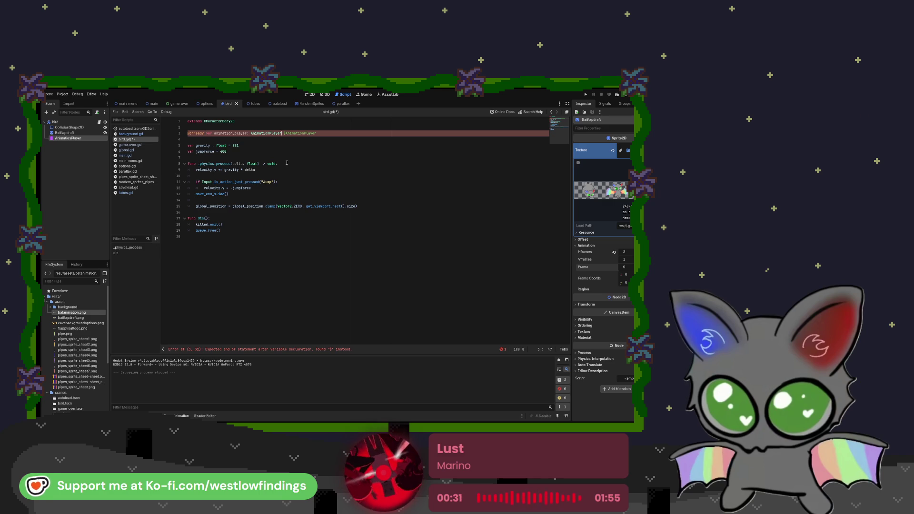
click(273, 135)
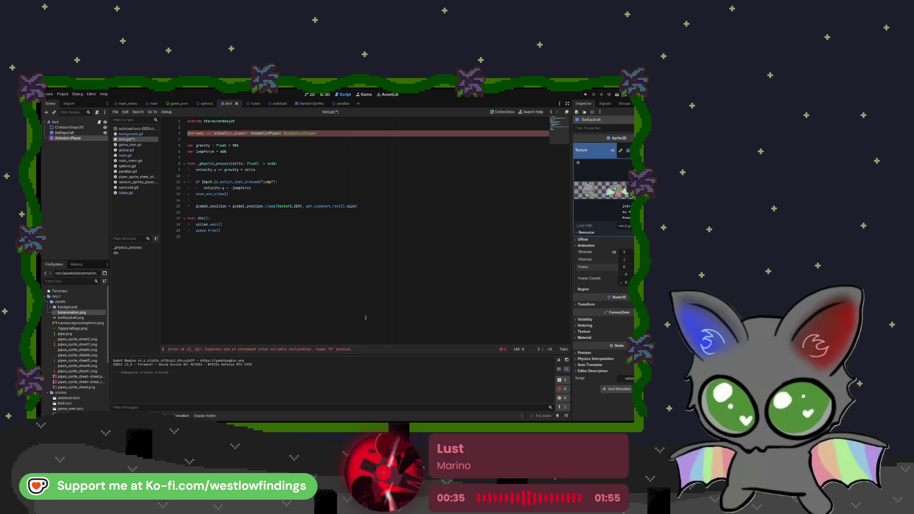
click(282, 134)
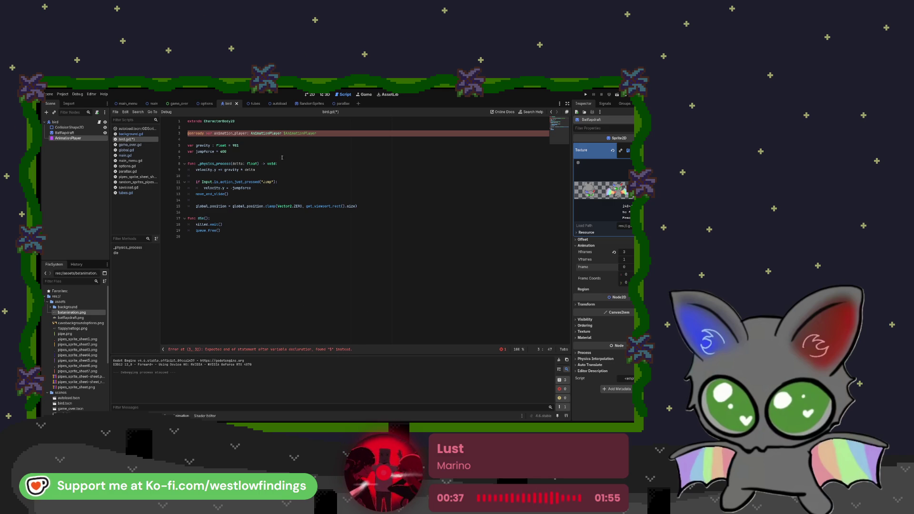
text(=)
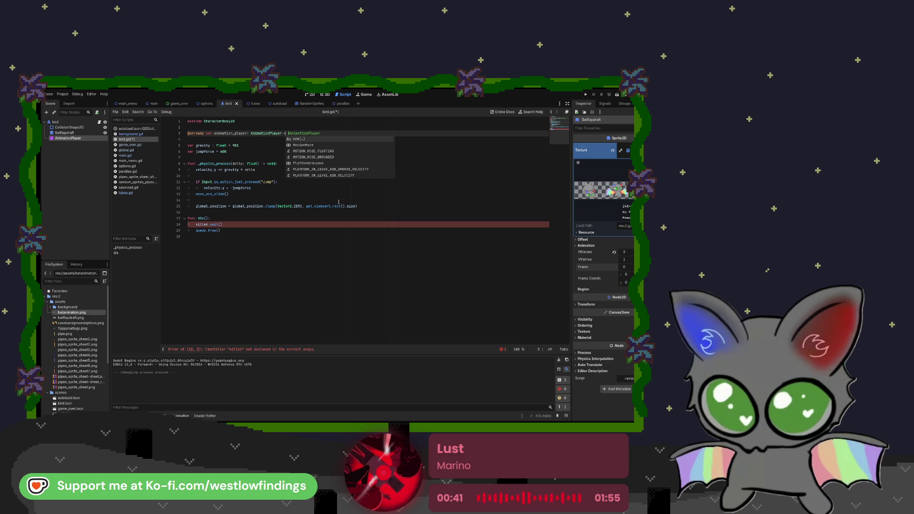
- Delete the killed.exit() line from die(), leaving only queue_free()
click(238, 224)
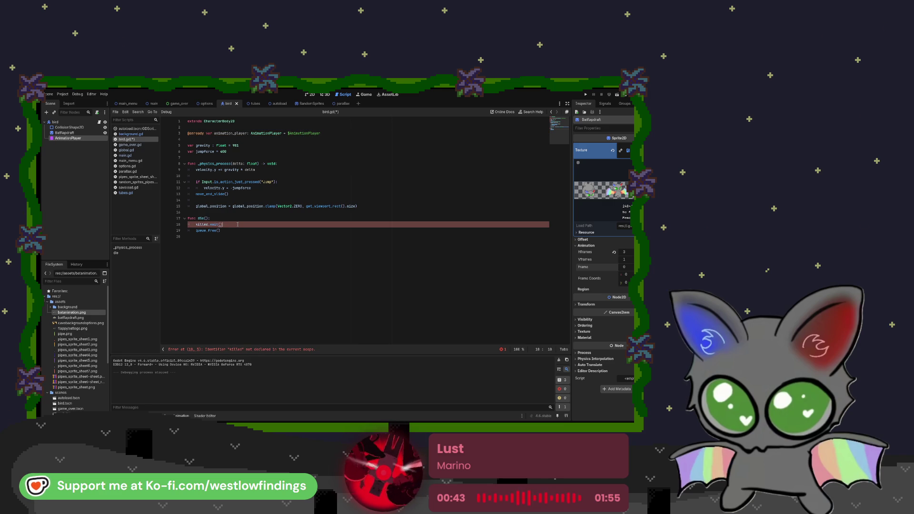
mouse_move(221, 230)
mouse_down()
mouse_move(184, 221)
mouse_move(221, 224)
mouse_move(196, 227)
mouse_up()
key(BackSpace)
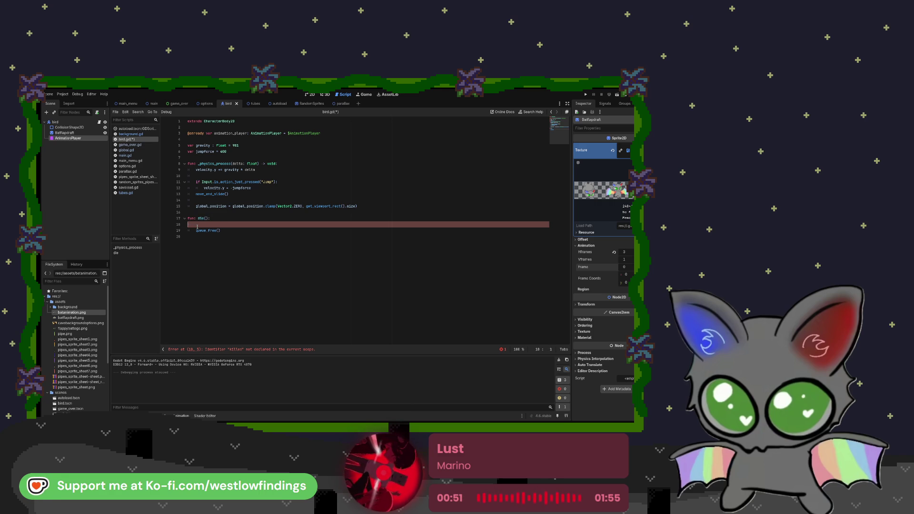
key(BackSpace)
key(BackSpace)
click(235, 222)
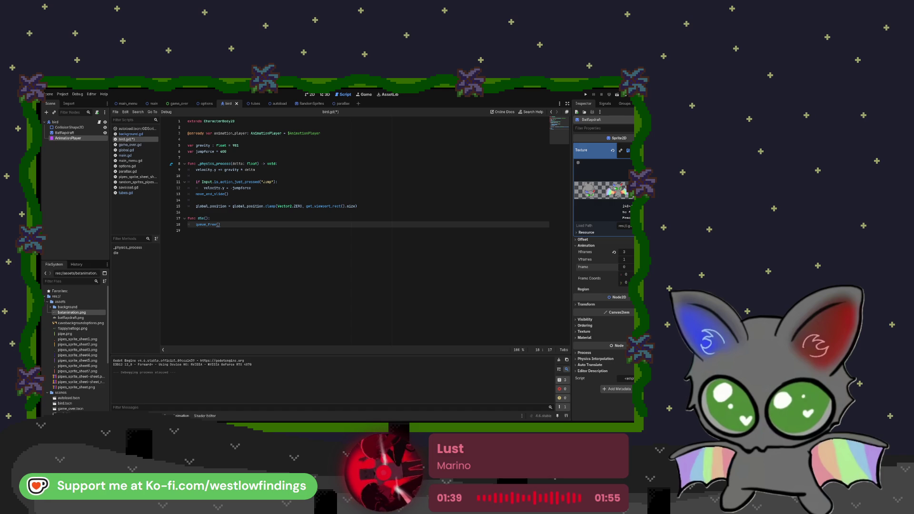
click(278, 188)
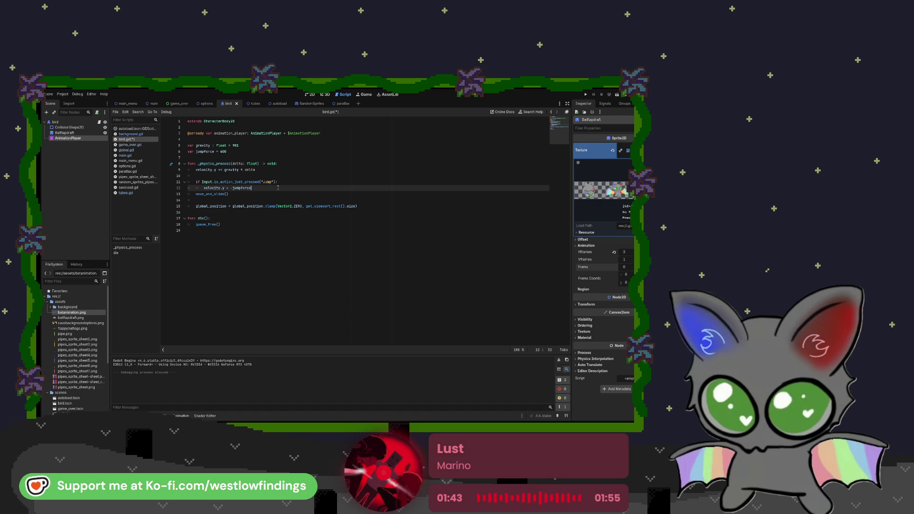
- Add player.animation_player.play("jump") on a new line after velocity.y = -jumpforce
key(Return)
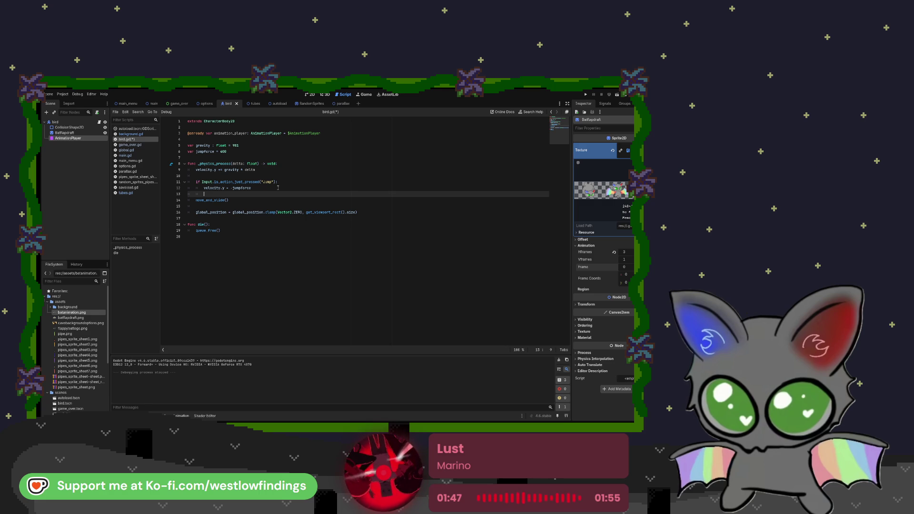
text(bi)
key(BackSpace)
key(BackSpace)
key(BackSpace)
text(player)
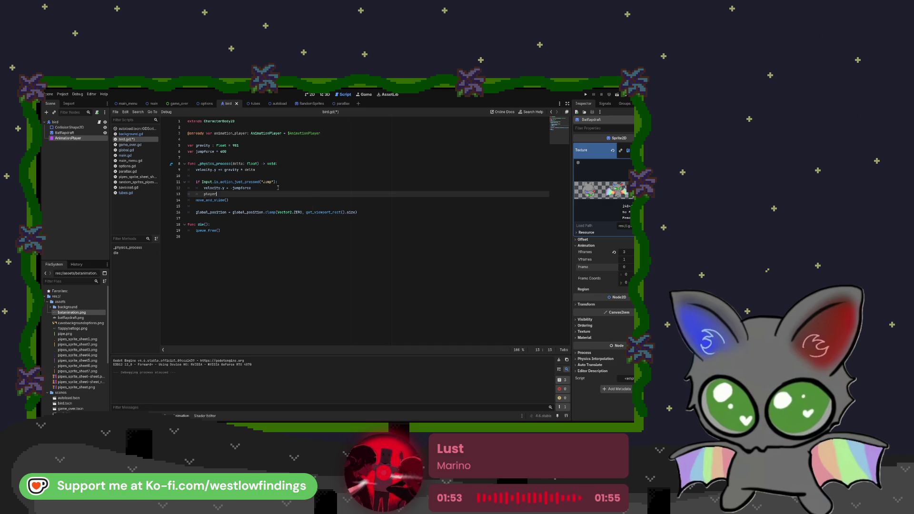
text(.animation_p)
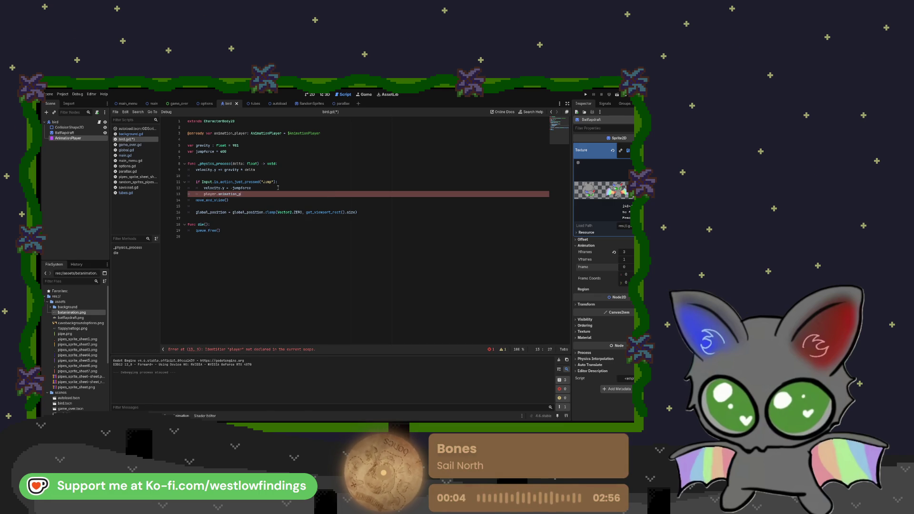
text(layer.play)
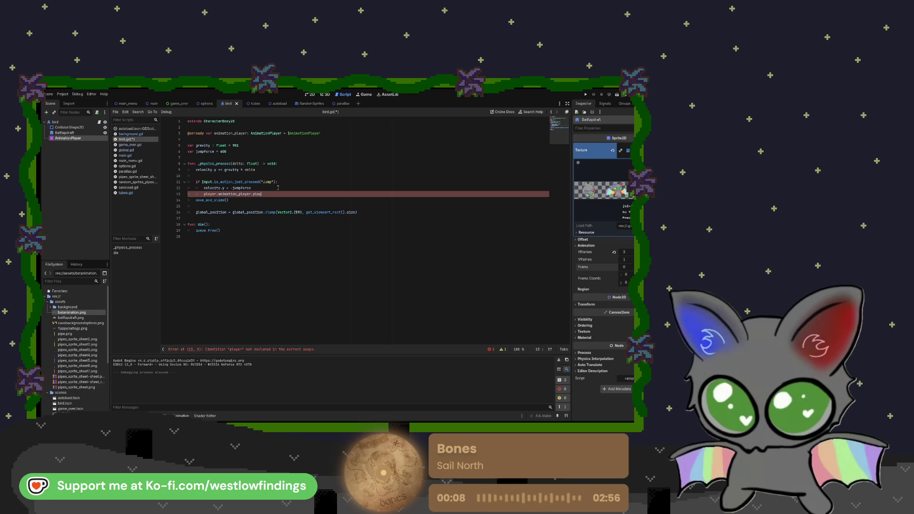
text(()
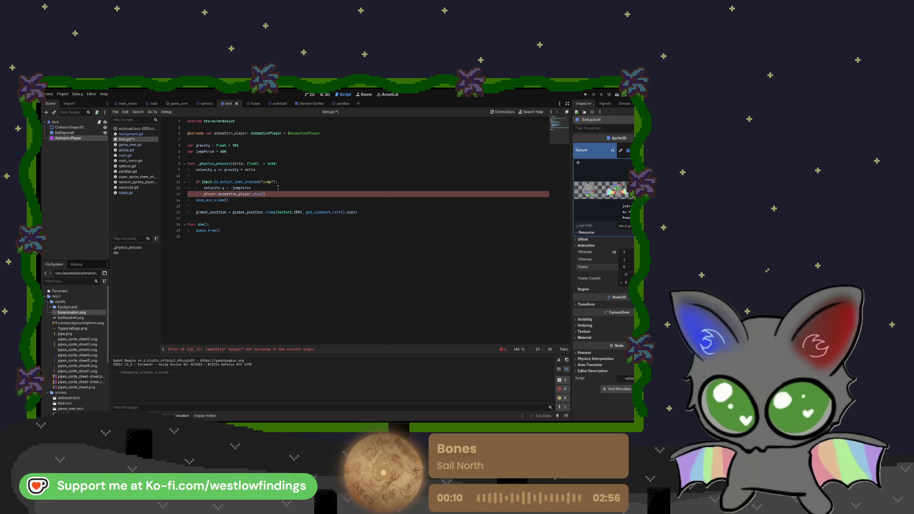
text("jump)
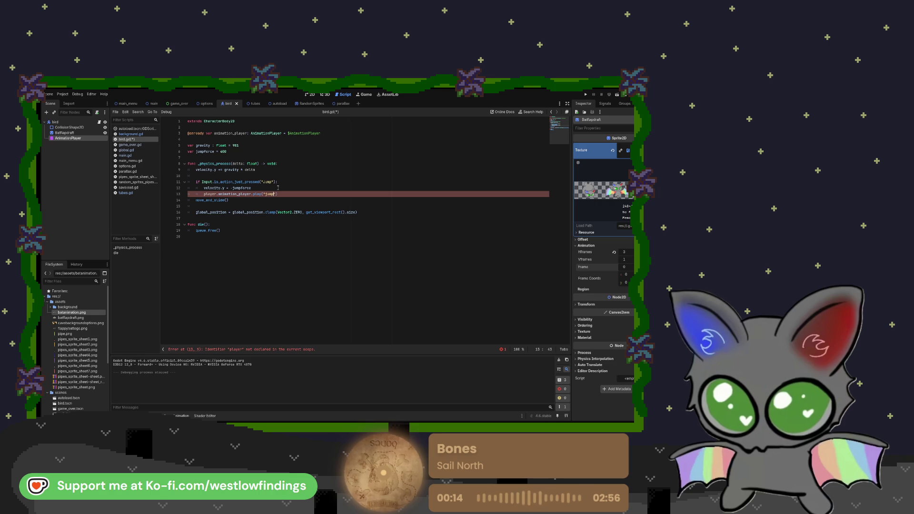
text(")
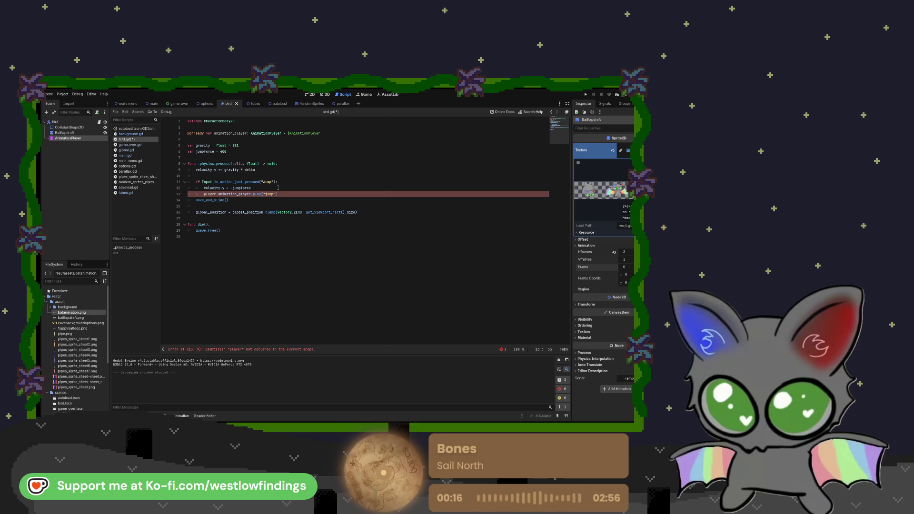
- Change the line 13 prefix from player to bird, then revert it to player
key(Home)
key(Right)
key(Delete)
key(Delete)
key(Delete)
key(BackSpace)
text(bird)
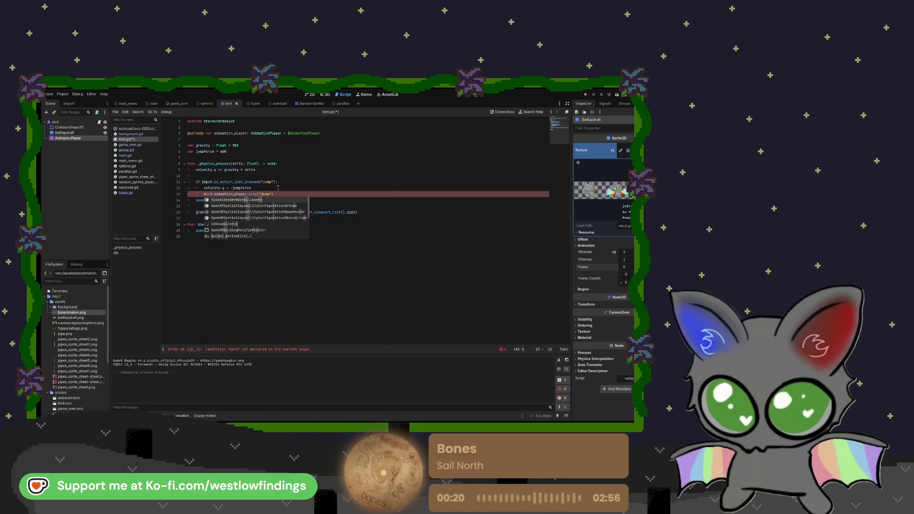
click(309, 196)
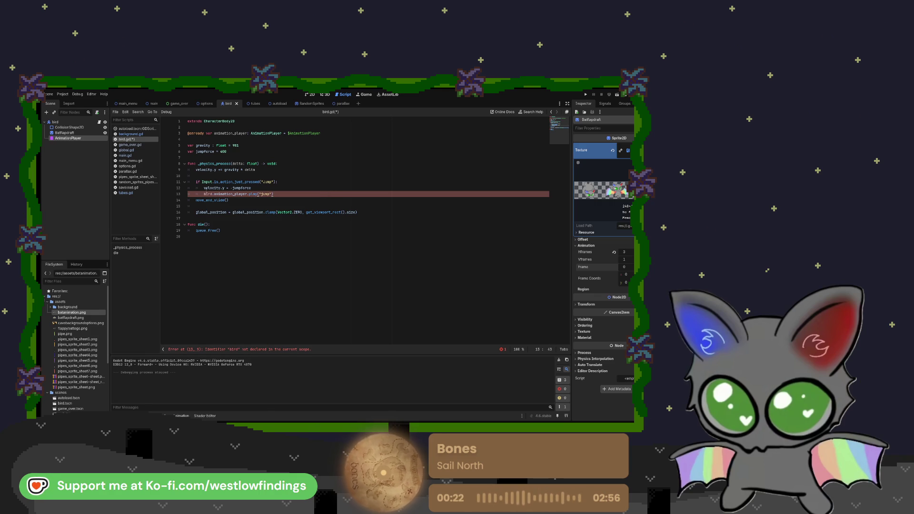
double_click(206, 192)
text(player)
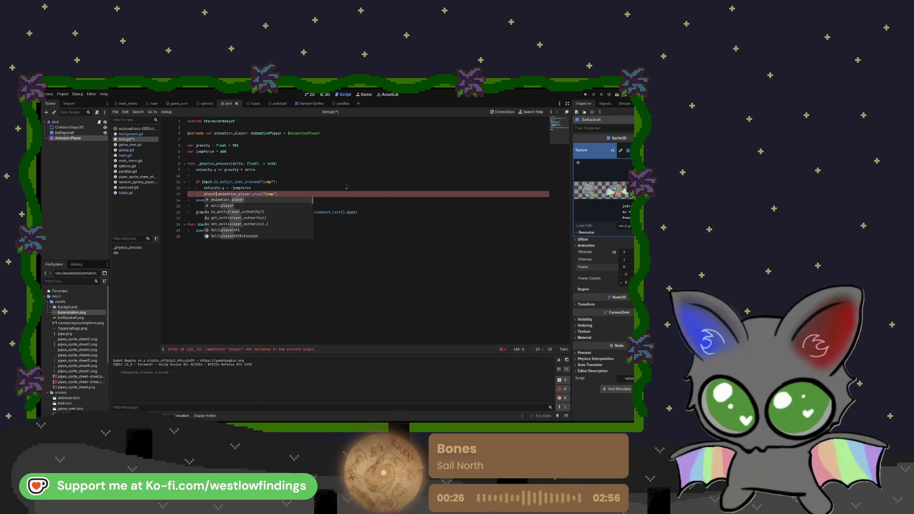
click(281, 195)
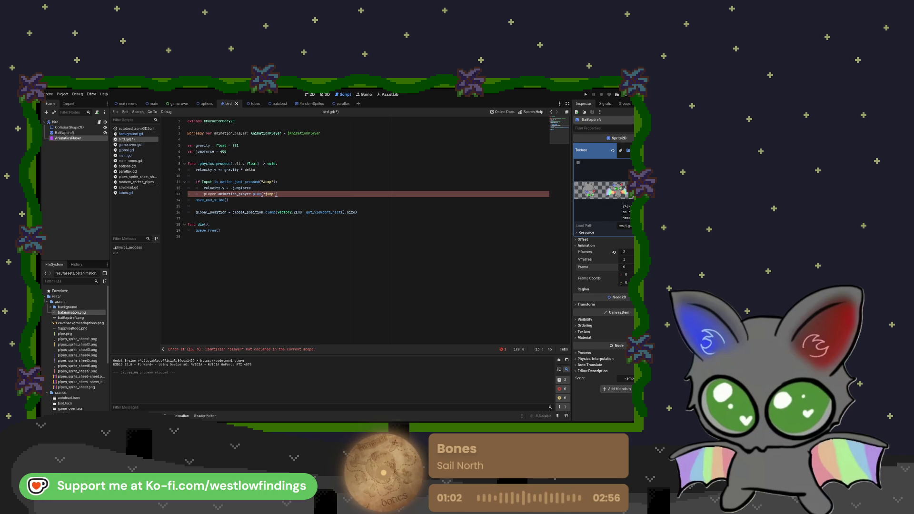
- Expand and collapse the project folders in the FileSystem dock, then save bird.gd with Ctrl+S
click(50, 306)
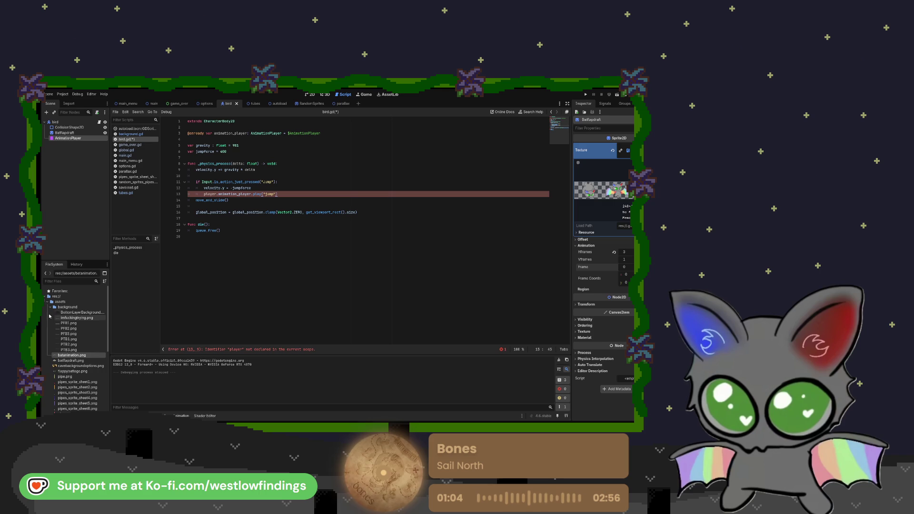
click(47, 301)
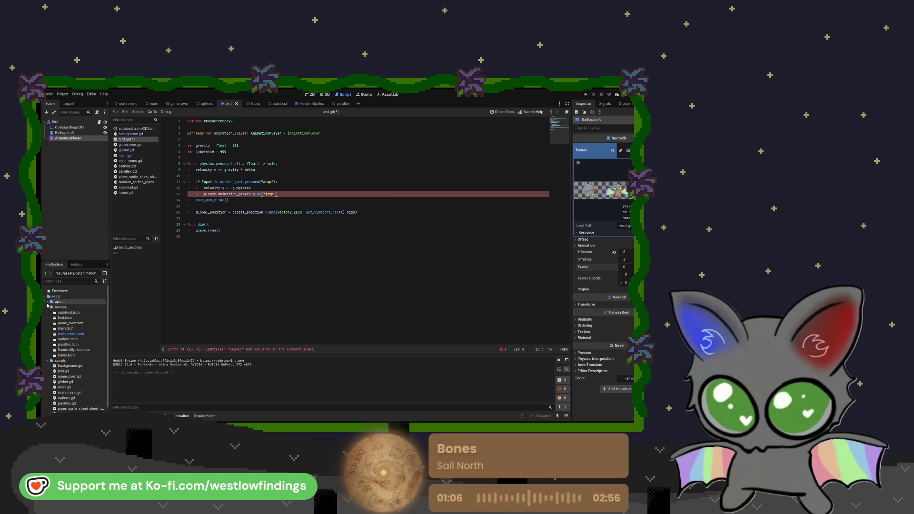
click(47, 306)
click(47, 312)
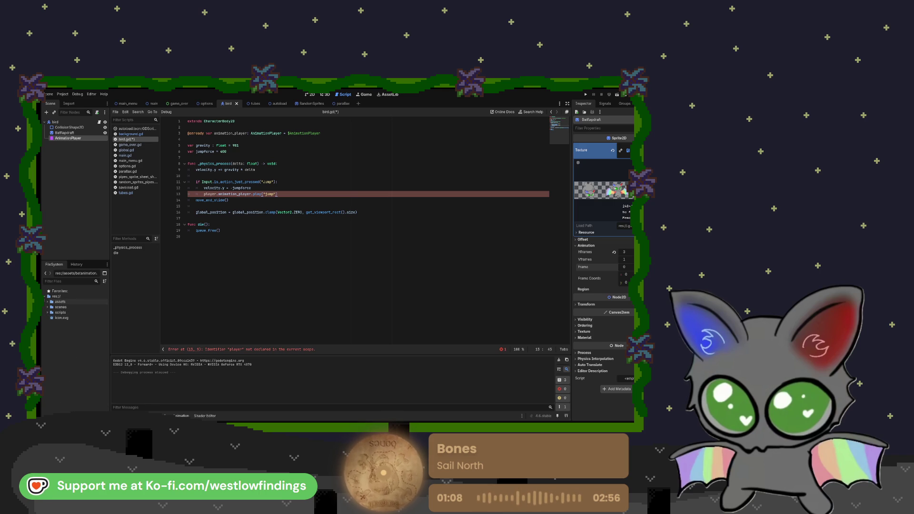
click(47, 302)
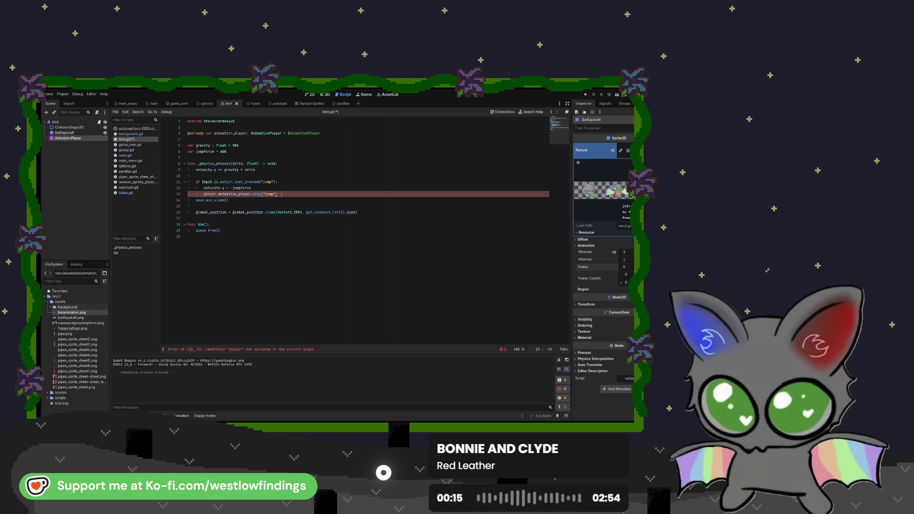
key(ctrl+s)
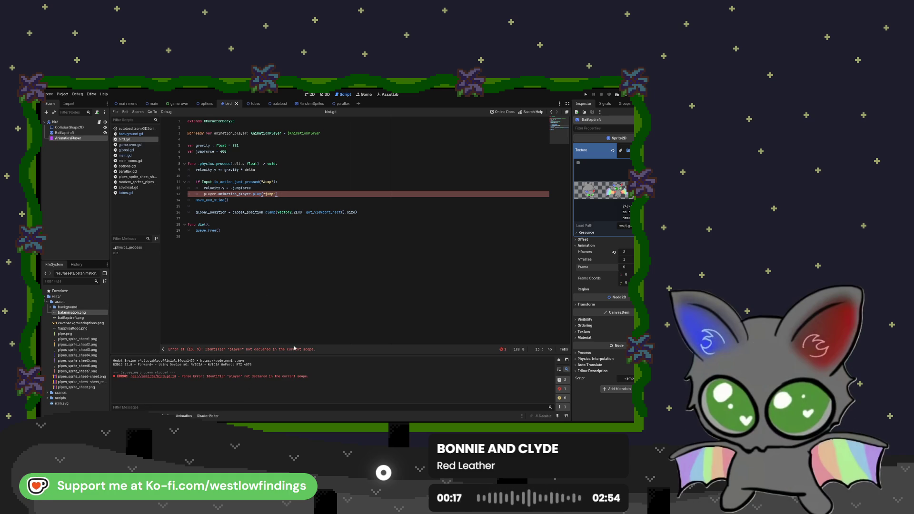